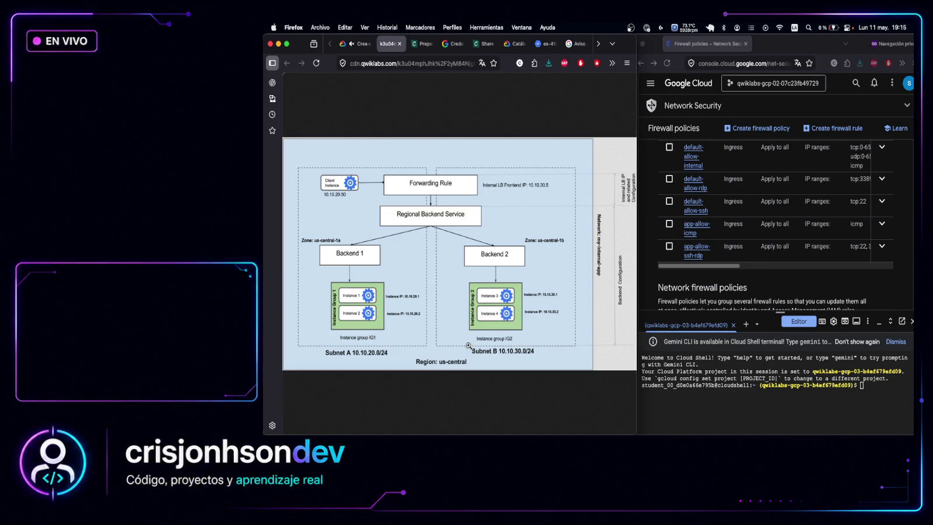
Read the lab's app-allow-http step and start a new firewall rule in the console
{"action": "left_click", "coordinate": [357, 44]}
{"action": "scroll", "coordinate": [519, 272], "scroll_direction": "down", "scroll_amount": 1}
{"action": "scroll", "coordinate": [519, 272], "scroll_direction": "down", "scroll_amount": 1}
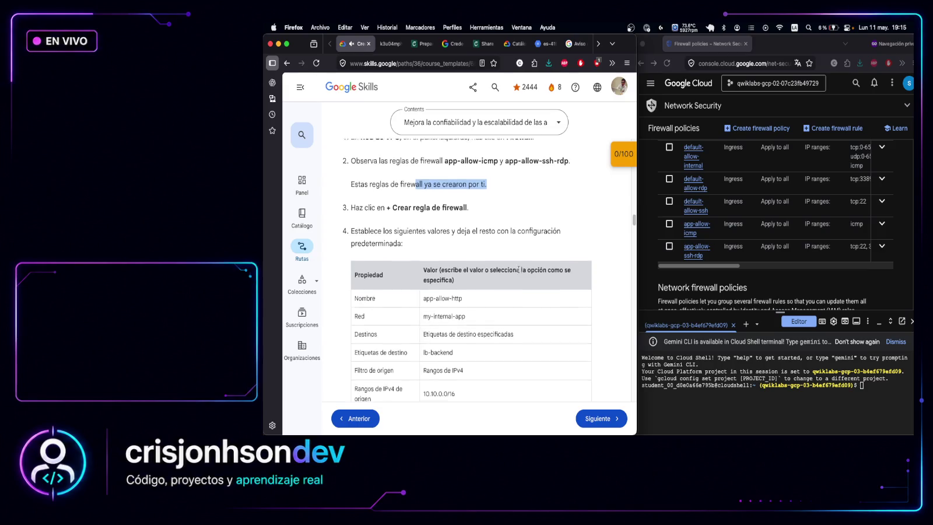
{"action": "left_click", "coordinate": [775, 118]}
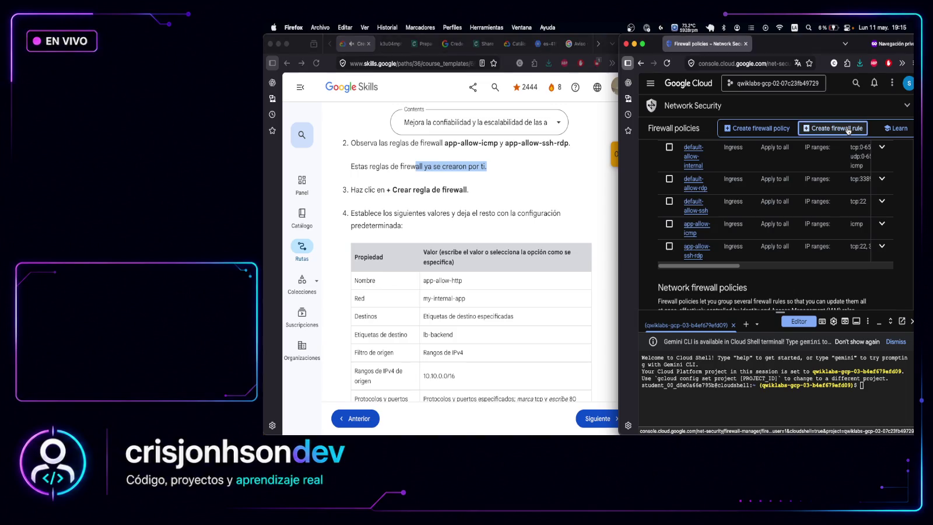
{"action": "left_click", "coordinate": [848, 131]}
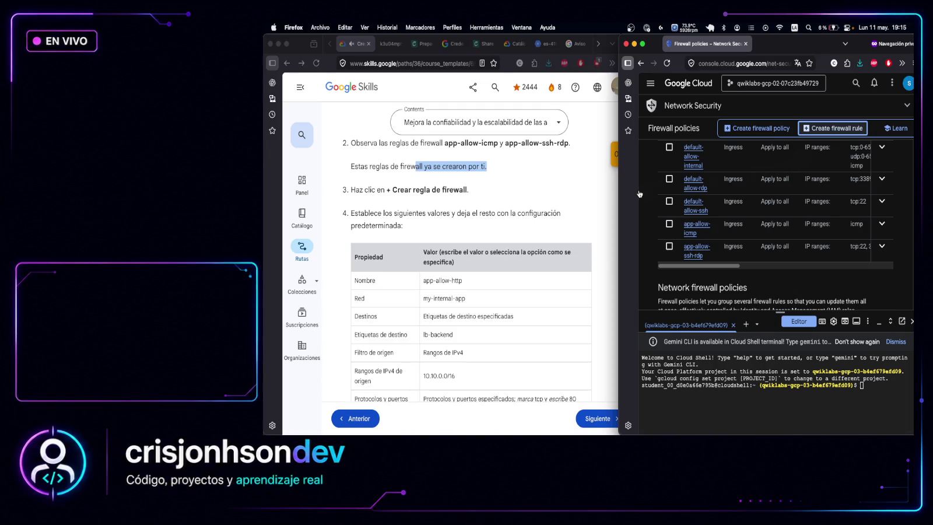
Name the rule app-allow-http and select the my-internal-app network
{"action": "left_click", "coordinate": [463, 281]}
{"action": "left_click_drag", "start_coordinate": [463, 281], "coordinate": [423, 281]}
{"action": "key", "text": "super+c"}
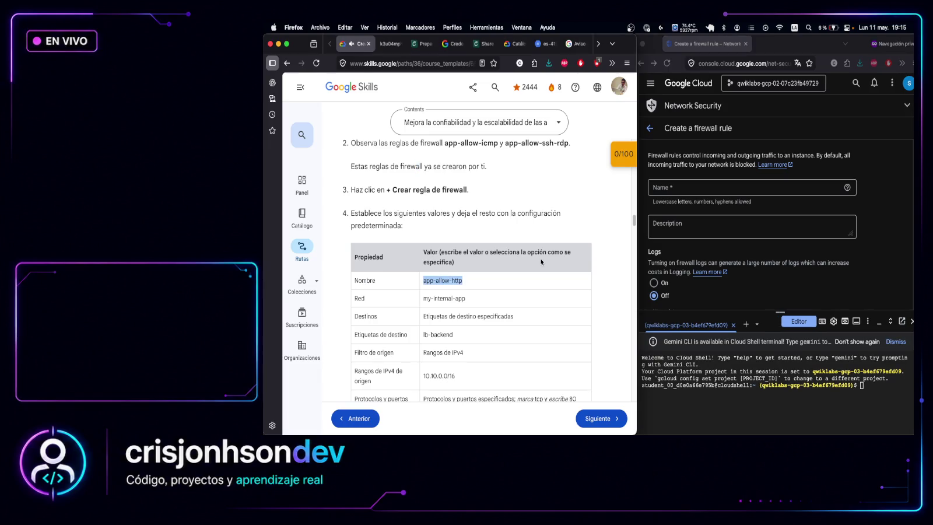
{"action": "left_click", "coordinate": [706, 187]}
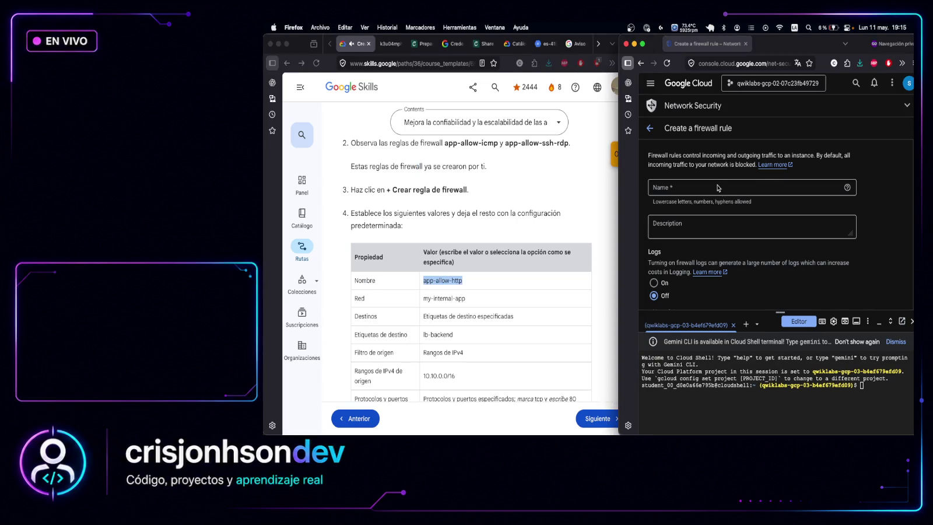
{"action": "key", "text": "super+v"}
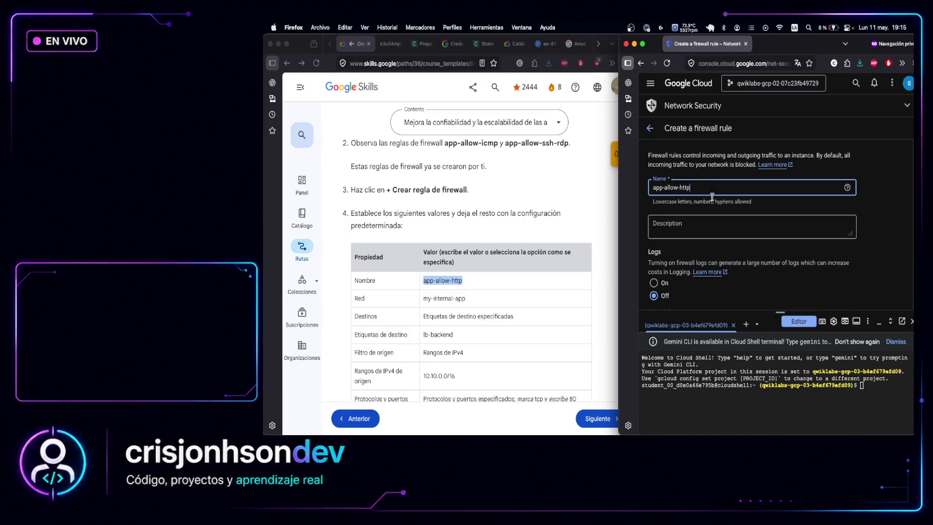
{"action": "scroll", "coordinate": [702, 226], "scroll_direction": "down", "scroll_amount": 3}
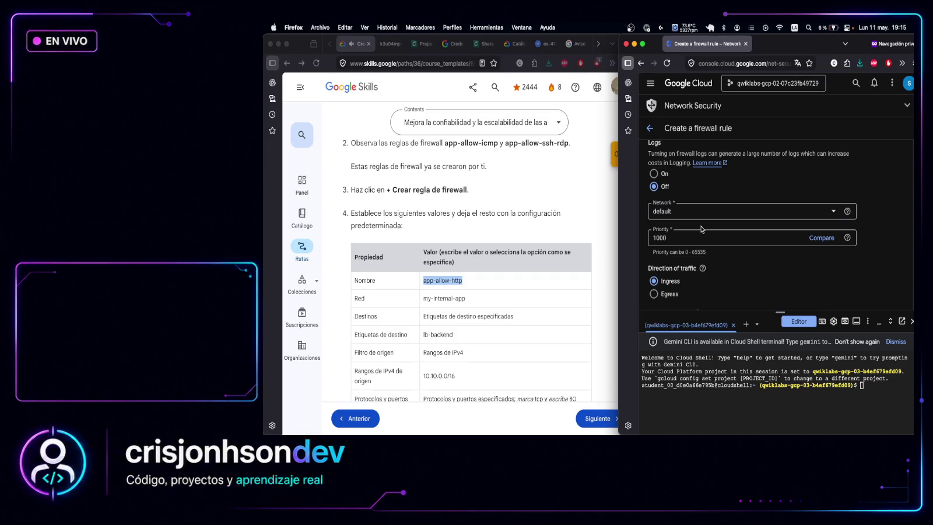
{"action": "left_click", "coordinate": [695, 212]}
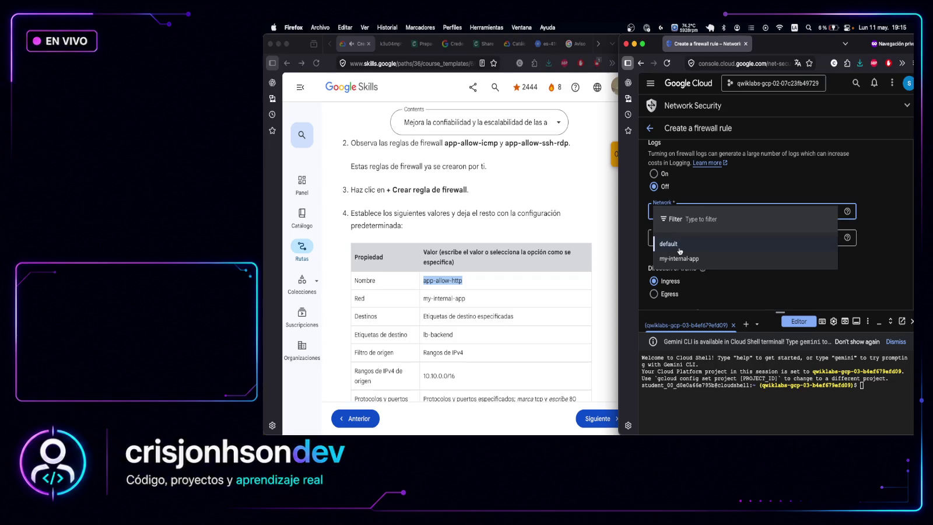
{"action": "left_click", "coordinate": [679, 259]}
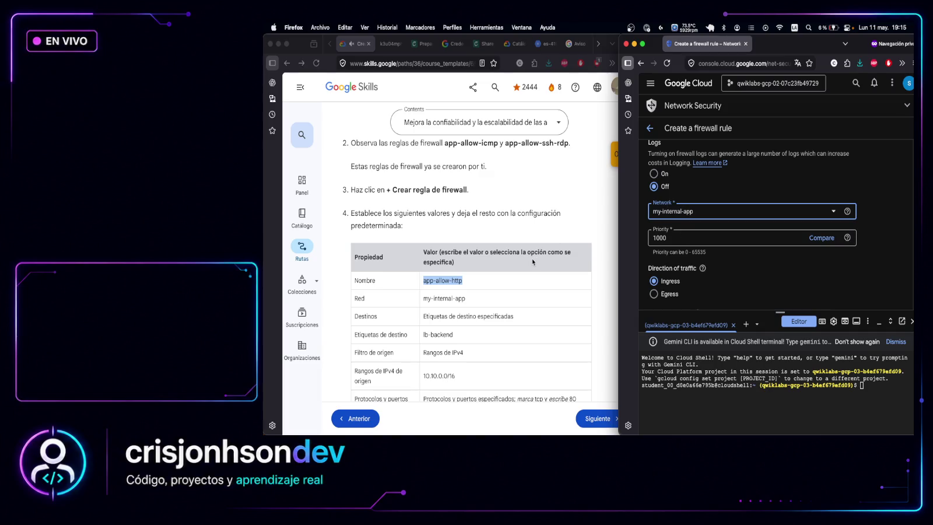
Add lb-backend as the rule's target tag
{"action": "scroll", "coordinate": [531, 264], "scroll_direction": "down", "scroll_amount": 2}
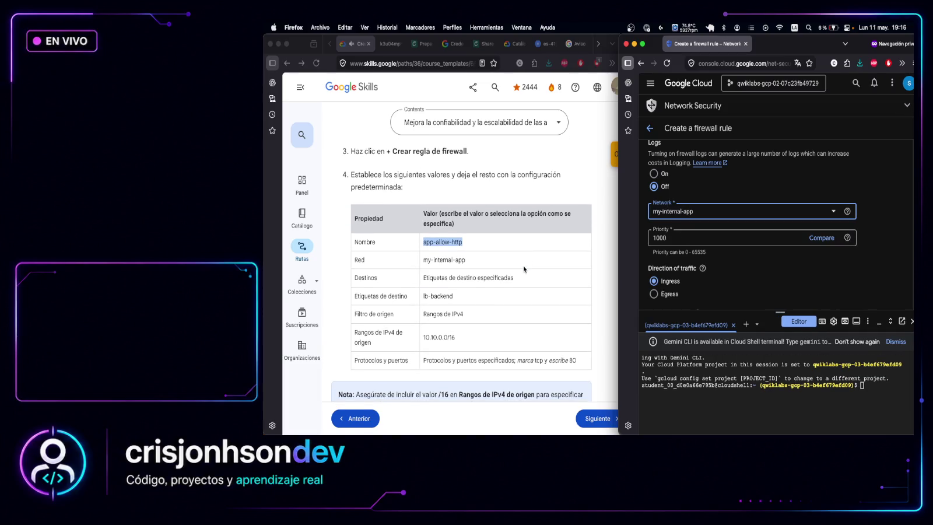
{"action": "scroll", "coordinate": [524, 270], "scroll_direction": "down", "scroll_amount": 1}
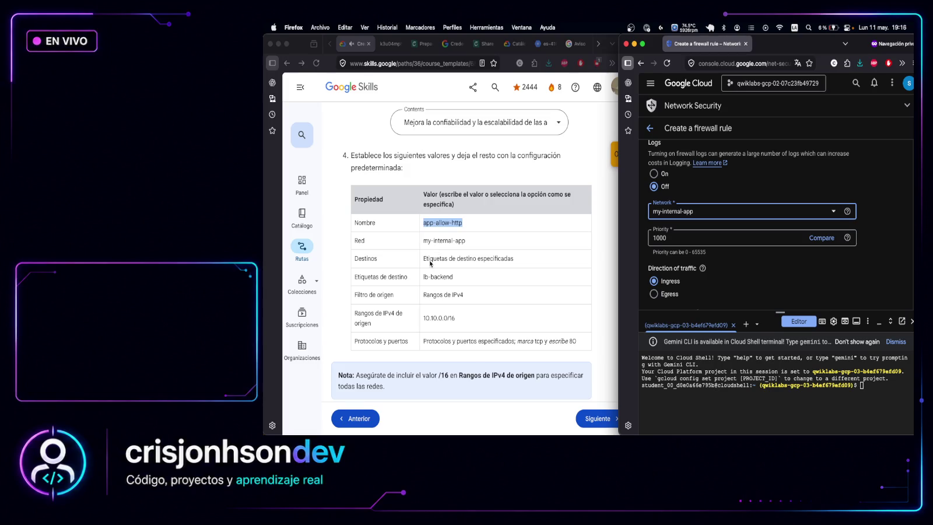
{"action": "scroll", "coordinate": [768, 233], "scroll_direction": "down", "scroll_amount": 1}
{"action": "scroll", "coordinate": [767, 234], "scroll_direction": "down", "scroll_amount": 5}
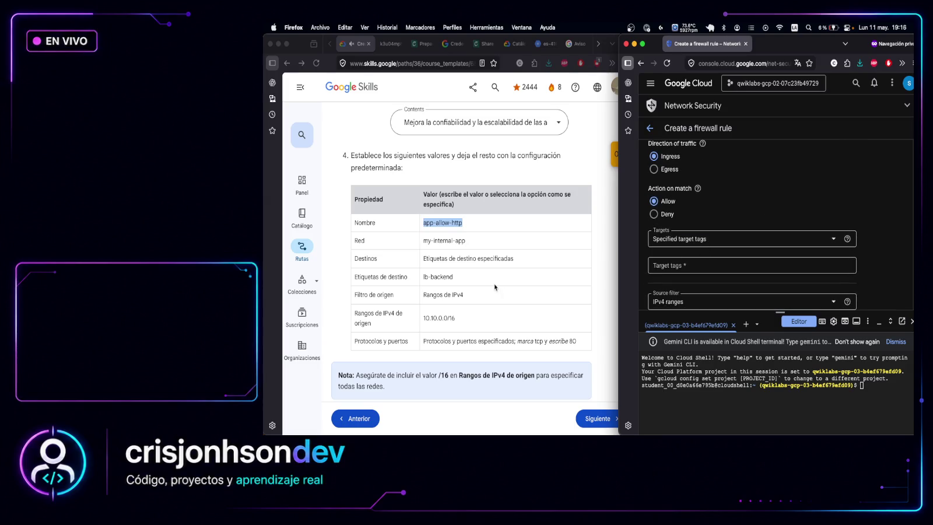
{"action": "left_click", "coordinate": [480, 279]}
{"action": "left_click_drag", "start_coordinate": [454, 278], "coordinate": [423, 280]}
{"action": "left_click", "coordinate": [424, 278]}
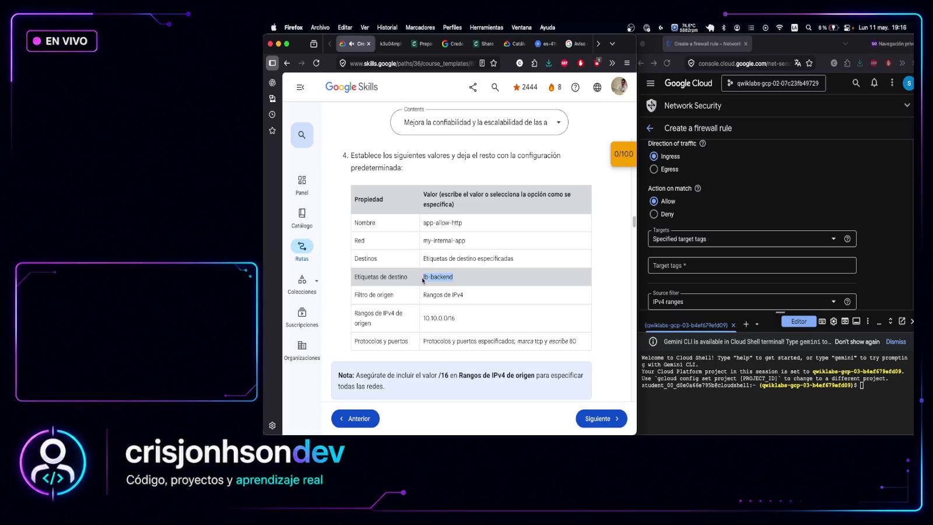
{"action": "left_click", "coordinate": [724, 268]}
{"action": "left_click", "coordinate": [724, 267]}
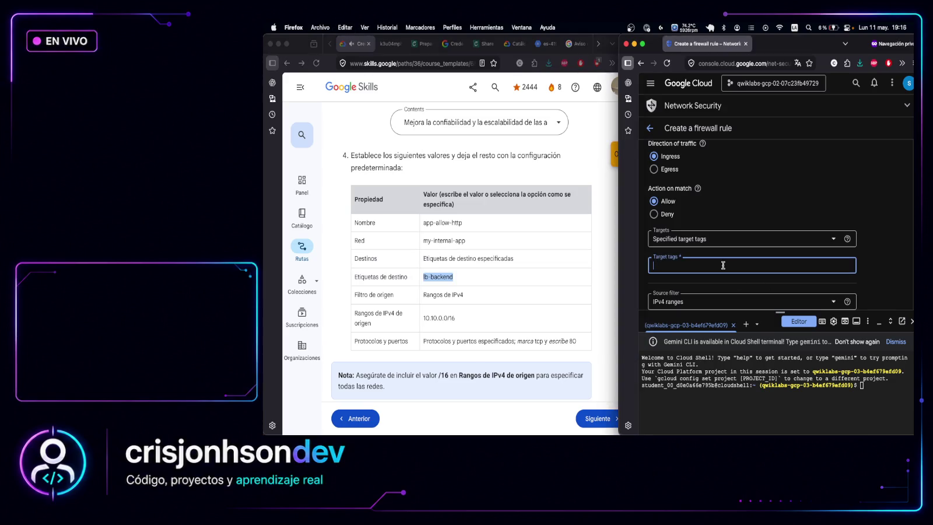
{"action": "type", "text": "lb-backend"}
{"action": "key", "text": "Return"}
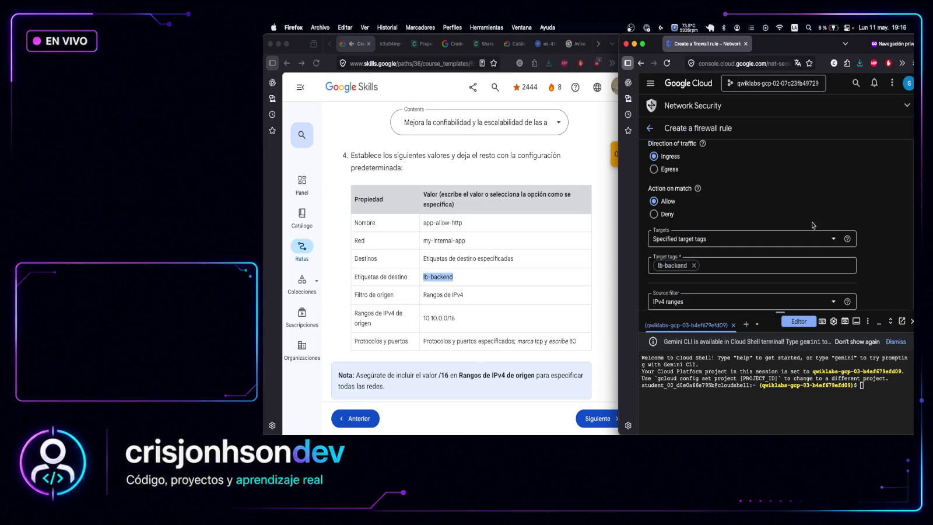
{"action": "scroll", "coordinate": [673, 262], "scroll_direction": "down", "scroll_amount": 1}
{"action": "scroll", "coordinate": [673, 262], "scroll_direction": "down", "scroll_amount": 3}
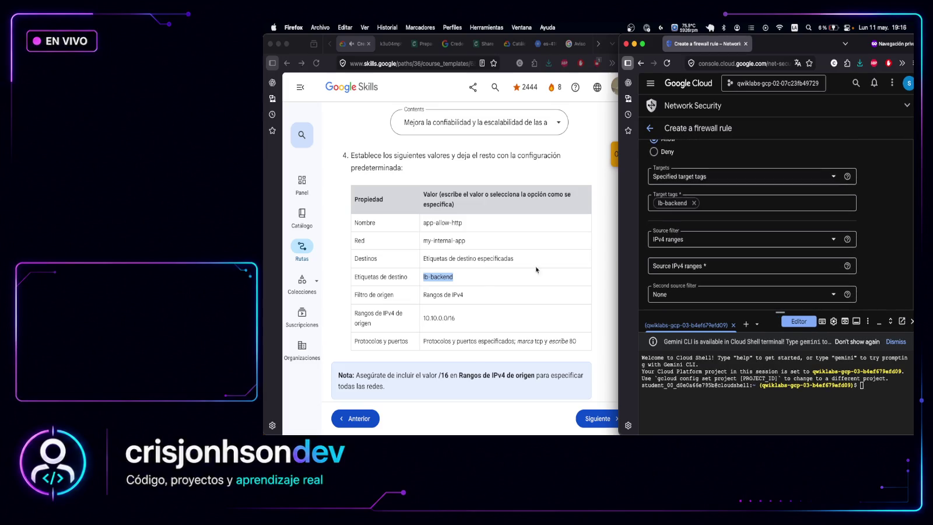
{"action": "left_click", "coordinate": [461, 316]}
Enter 10.10.0.0/16 as the rule's source IPv4 range
{"action": "left_click_drag", "start_coordinate": [455, 317], "coordinate": [422, 319]}
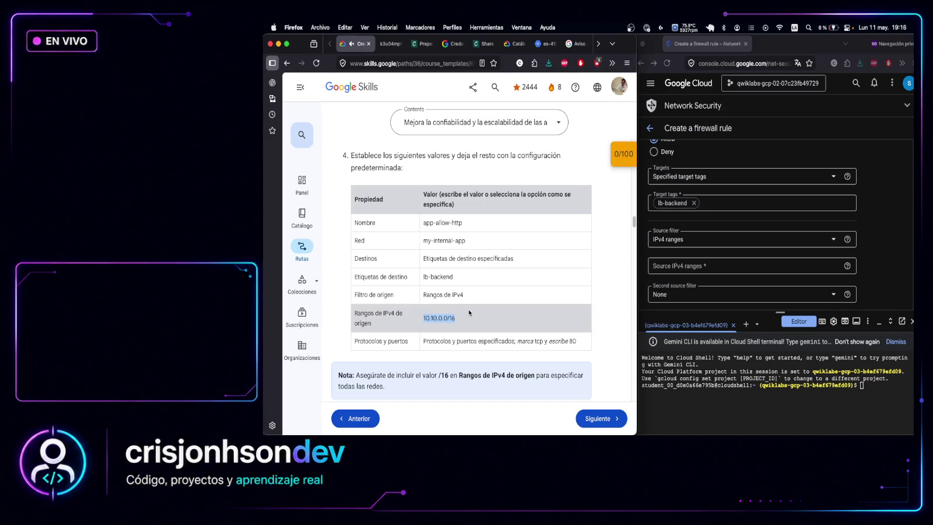
{"action": "left_click", "coordinate": [732, 280]}
{"action": "scroll", "coordinate": [717, 270], "scroll_direction": "down", "scroll_amount": 2}
{"action": "left_click", "coordinate": [721, 219]}
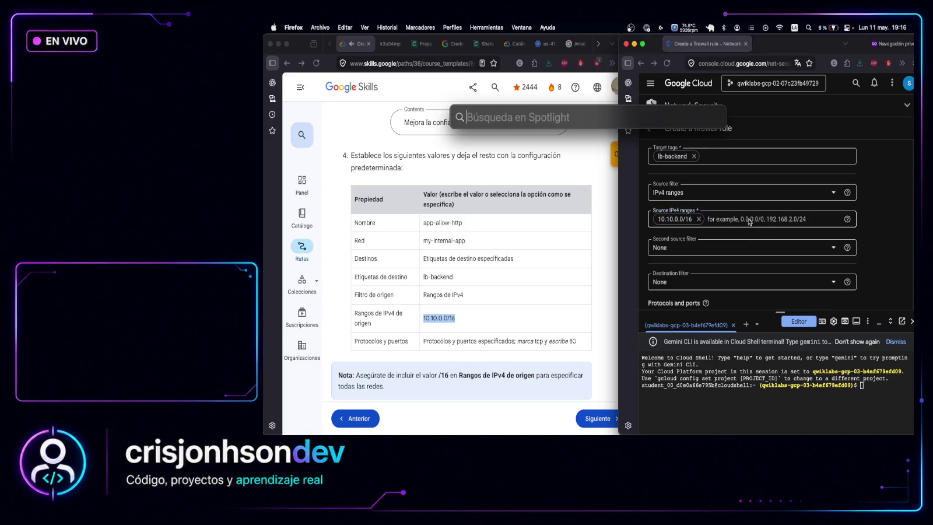
{"action": "type", "text": "10.10.0.0/16"}
{"action": "key", "text": "Return"}
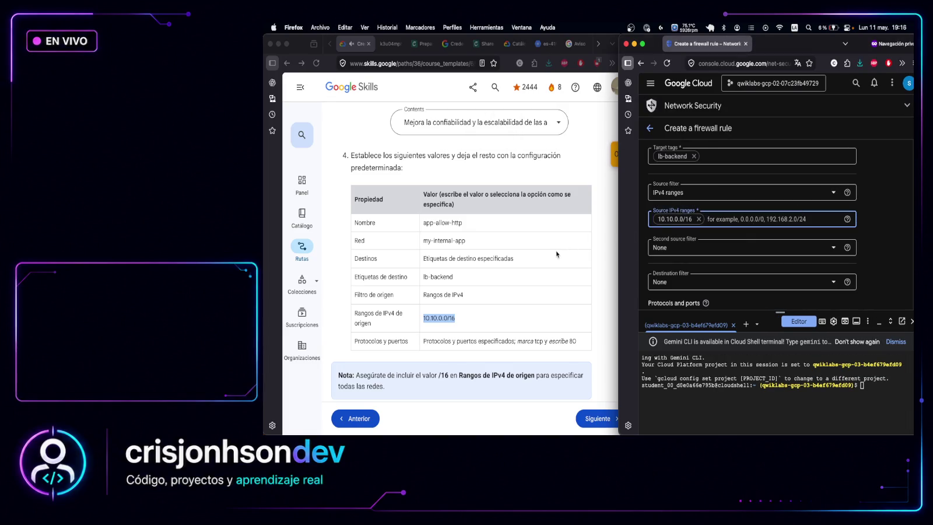
Allow the TCP protocol on port 80
{"action": "scroll", "coordinate": [558, 254], "scroll_direction": "down", "scroll_amount": 2}
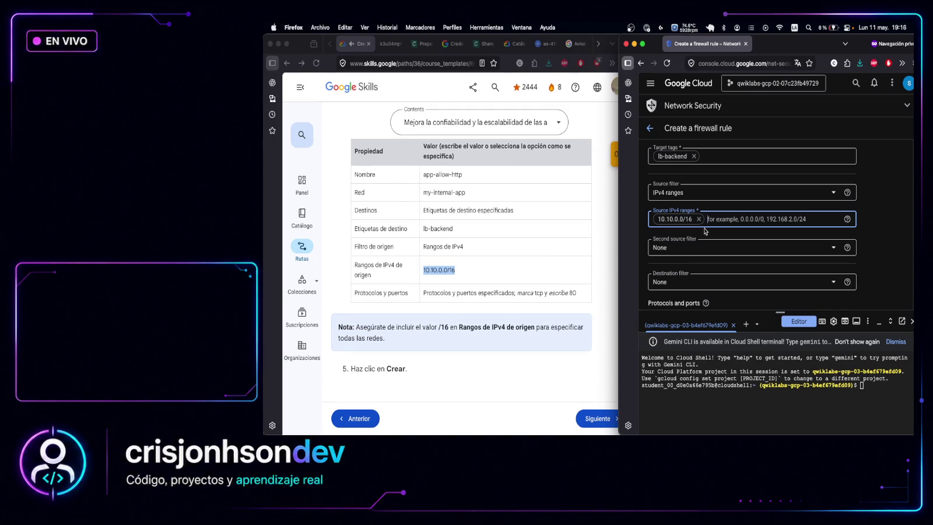
{"action": "scroll", "coordinate": [725, 227], "scroll_direction": "down", "scroll_amount": 4}
{"action": "left_click", "coordinate": [663, 255]}
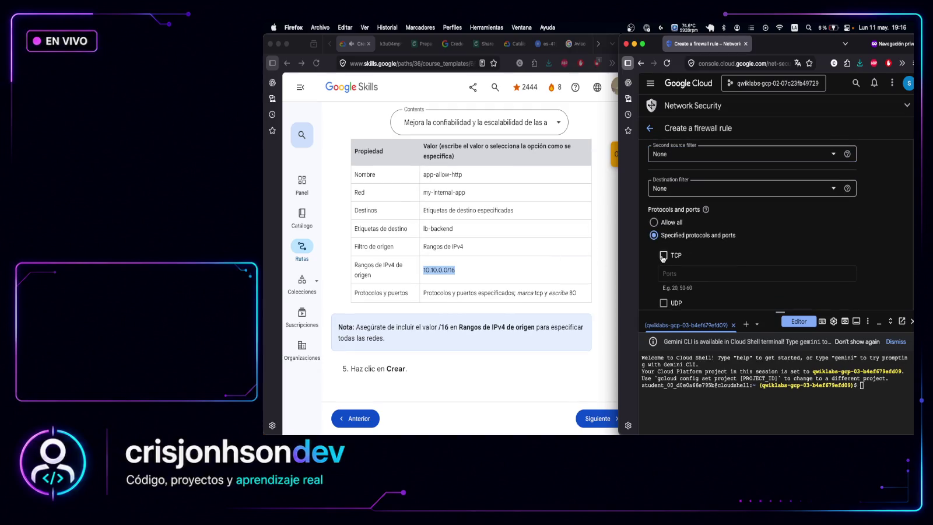
{"action": "left_click", "coordinate": [685, 273]}
{"action": "type", "text": "80"}
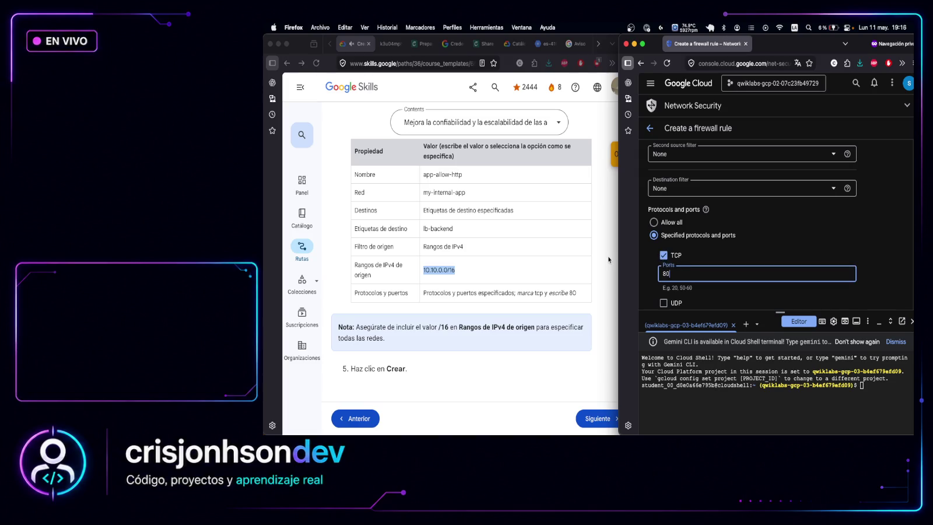
Check the lab instructions, then click Create at the bottom of the rule form
{"action": "scroll", "coordinate": [448, 283], "scroll_direction": "down", "scroll_amount": 1}
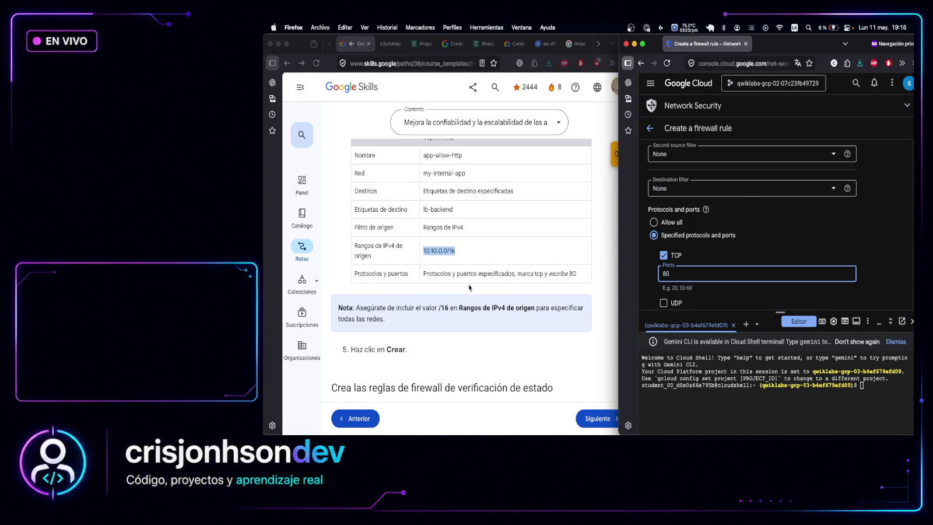
{"action": "scroll", "coordinate": [470, 289], "scroll_direction": "down", "scroll_amount": 1}
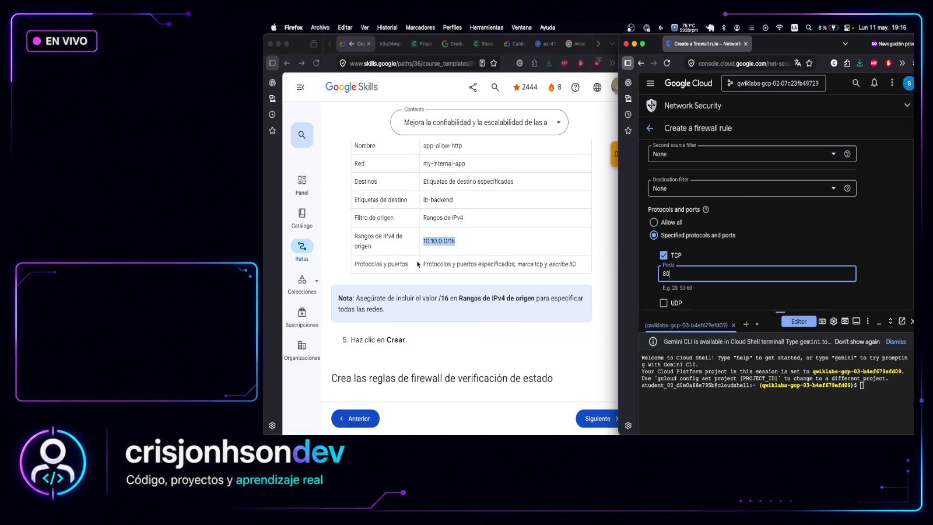
{"action": "left_click", "coordinate": [442, 302]}
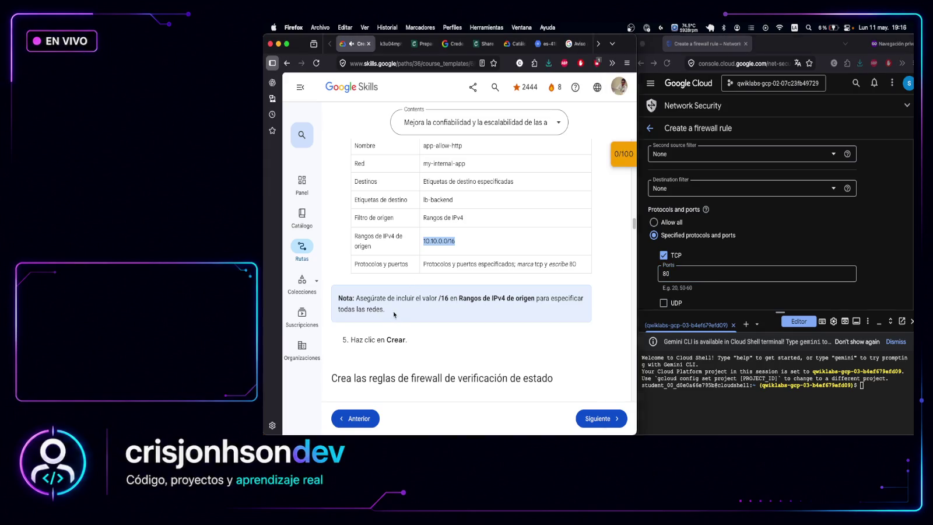
{"action": "left_click_drag", "start_coordinate": [385, 310], "coordinate": [360, 298]}
{"action": "scroll", "coordinate": [753, 206], "scroll_direction": "up", "scroll_amount": 3}
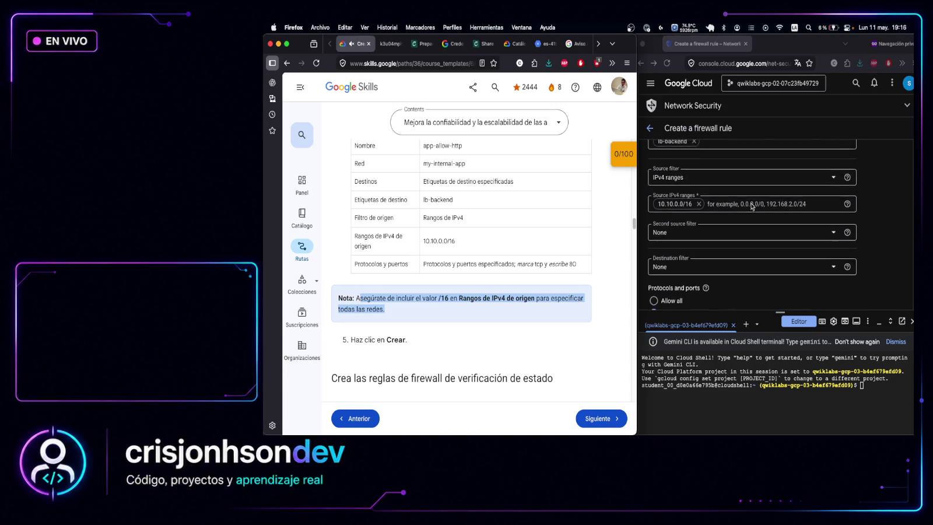
{"action": "scroll", "coordinate": [731, 239], "scroll_direction": "down", "scroll_amount": 3}
{"action": "scroll", "coordinate": [730, 239], "scroll_direction": "down", "scroll_amount": 5}
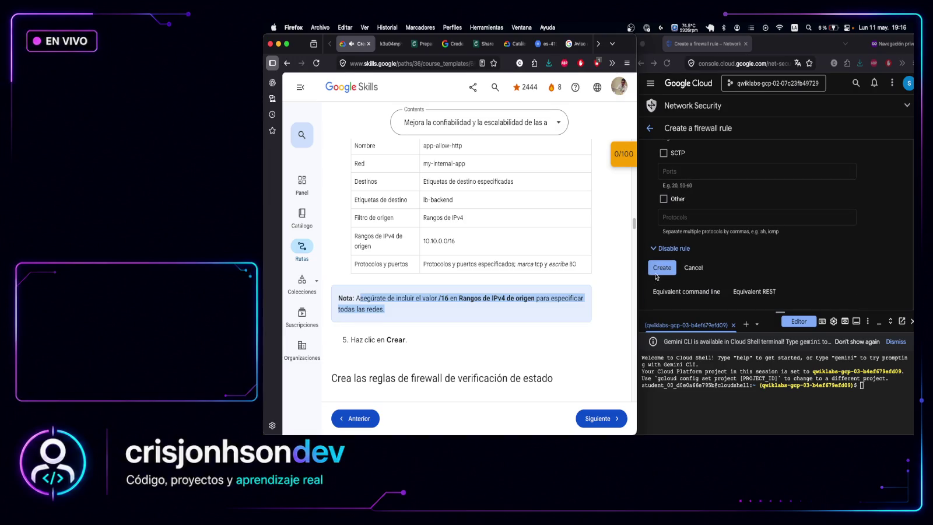
{"action": "left_click", "coordinate": [656, 272]}
Submit the app-allow-http rule and confirm it was created in the firewall list
{"action": "left_click", "coordinate": [656, 272]}
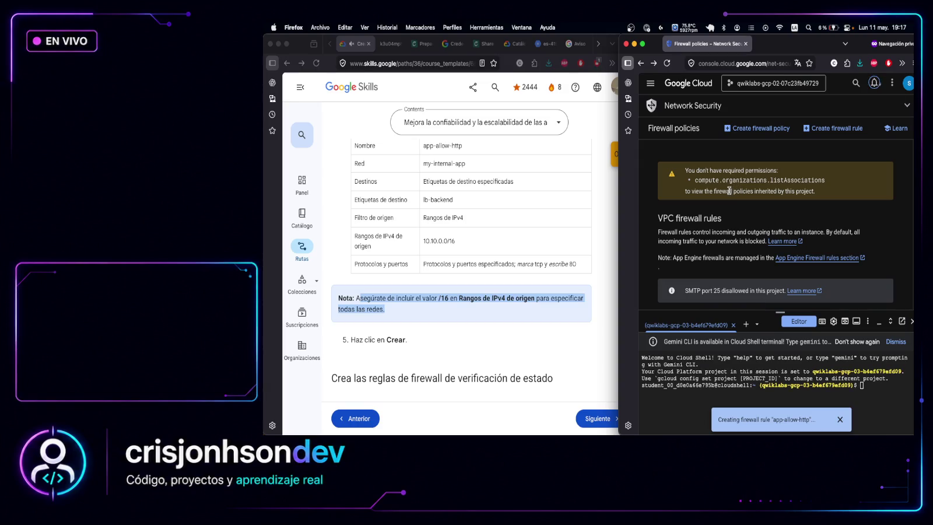
{"action": "scroll", "coordinate": [729, 191], "scroll_direction": "down", "scroll_amount": 4}
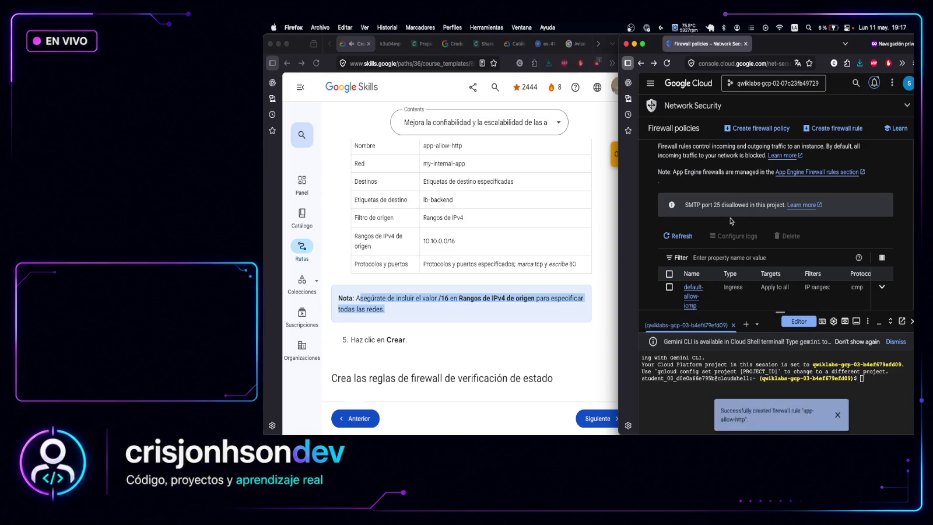
{"action": "scroll", "coordinate": [732, 221], "scroll_direction": "up", "scroll_amount": 3}
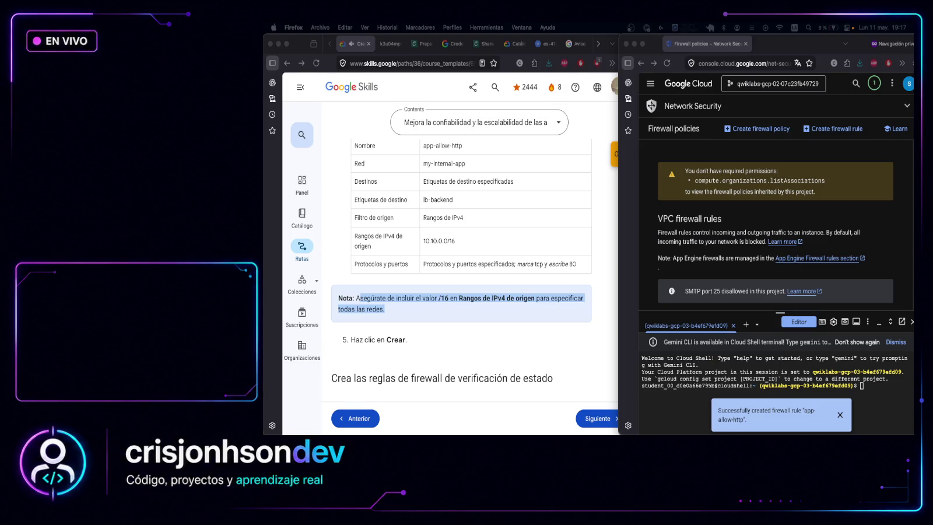
{"action": "left_click", "coordinate": [856, 190]}
{"action": "mouse_move", "coordinate": [856, 191]}
{"action": "left_mouse_down"}
{"action": "mouse_move", "coordinate": [687, 171]}
{"action": "mouse_move", "coordinate": [823, 183]}
{"action": "mouse_move", "coordinate": [819, 192]}
{"action": "left_mouse_up"}
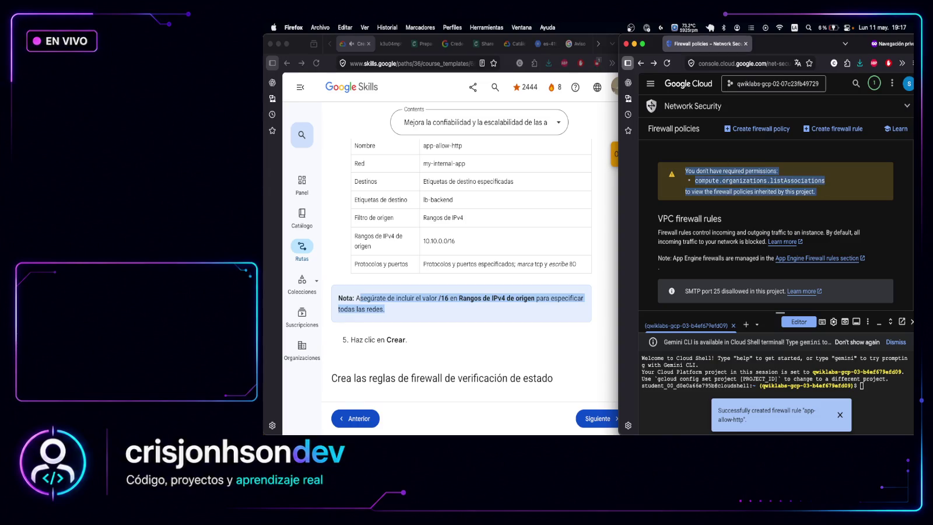
{"action": "key", "text": "super+Tab"}
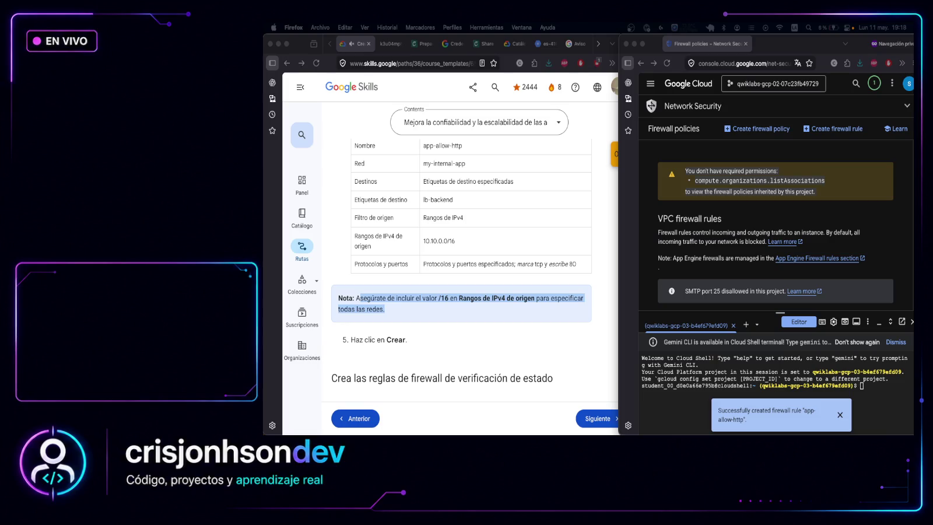
{"action": "left_click", "coordinate": [452, 314]}
{"action": "scroll", "coordinate": [408, 245], "scroll_direction": "up", "scroll_amount": 5}
{"action": "scroll", "coordinate": [403, 239], "scroll_direction": "up", "scroll_amount": 2}
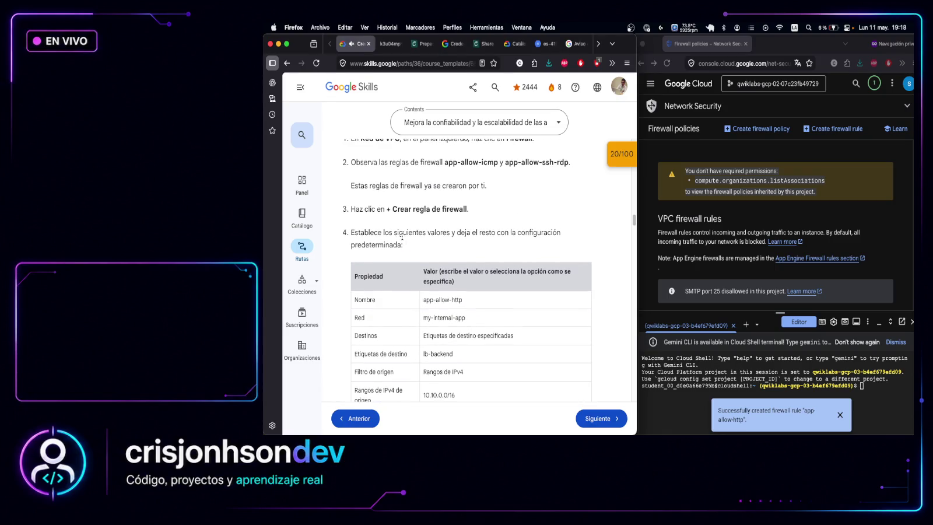
{"action": "scroll", "coordinate": [399, 245], "scroll_direction": "down", "scroll_amount": 3}
{"action": "mouse_move", "coordinate": [351, 192]}
{"action": "left_mouse_down"}
{"action": "mouse_move", "coordinate": [379, 268]}
{"action": "mouse_move", "coordinate": [409, 408]}
{"action": "mouse_move", "coordinate": [420, 327]}
{"action": "mouse_move", "coordinate": [483, 250]}
{"action": "mouse_move", "coordinate": [470, 286]}
{"action": "left_mouse_up"}
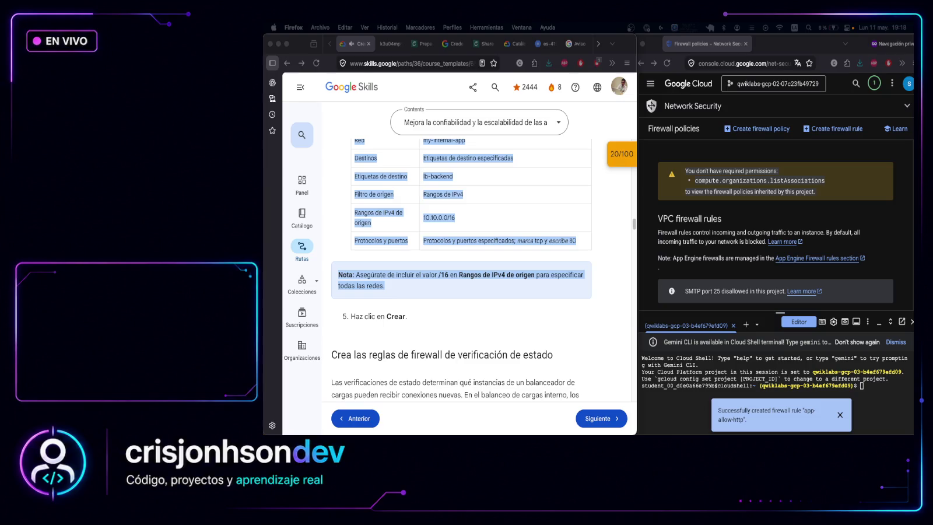
{"action": "left_click", "coordinate": [840, 415]}
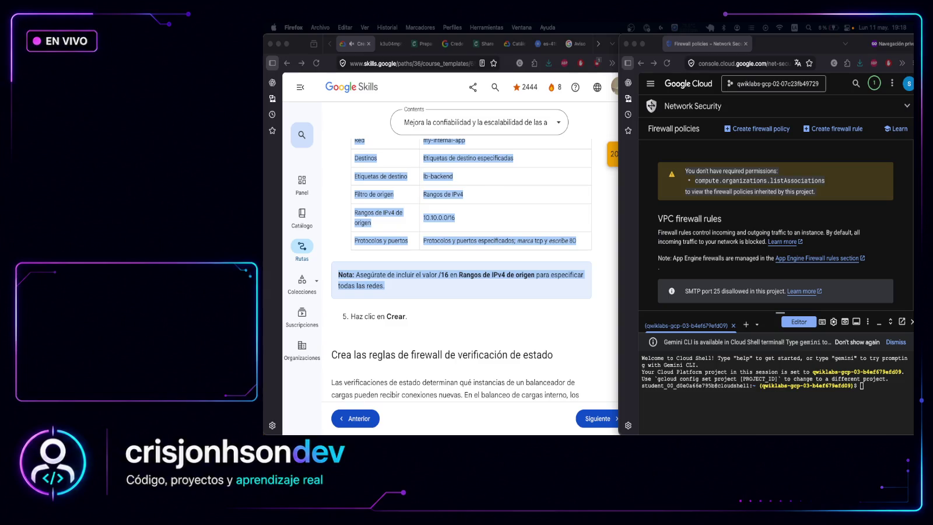
Scroll to the VPC firewall rules table and verify app-allow-http targets lb-backend on tcp:80
{"action": "scroll", "coordinate": [734, 216], "scroll_direction": "down", "scroll_amount": 5}
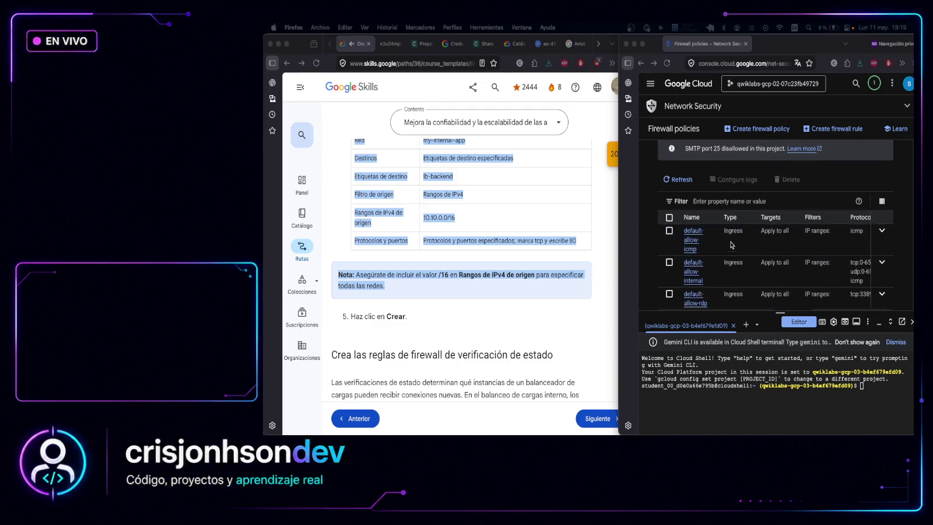
{"action": "scroll", "coordinate": [731, 245], "scroll_direction": "down", "scroll_amount": 3}
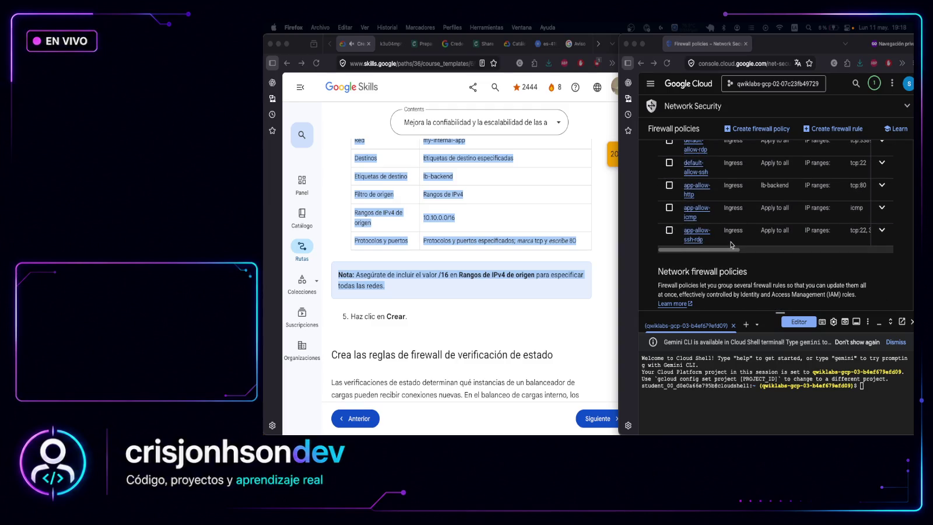
{"action": "scroll", "coordinate": [586, 201], "scroll_direction": "up", "scroll_amount": 3}
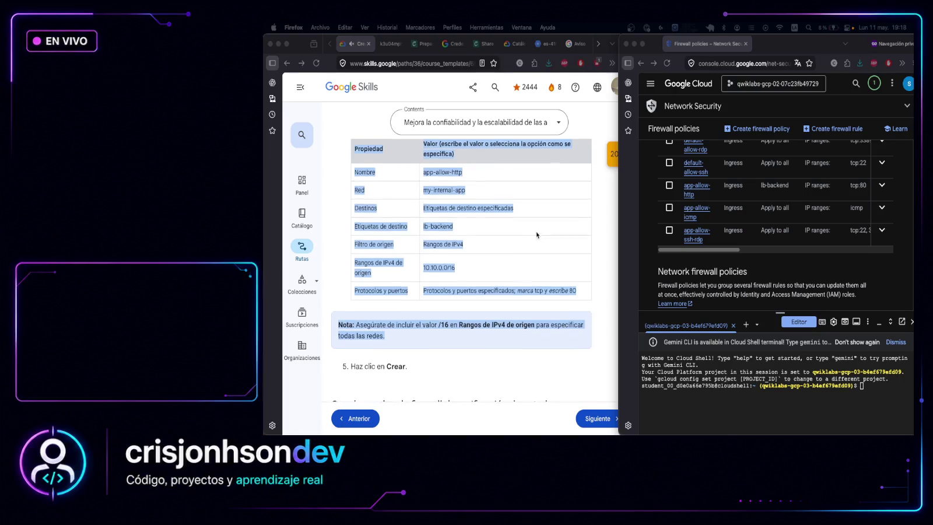
{"action": "left_click", "coordinate": [587, 197]}
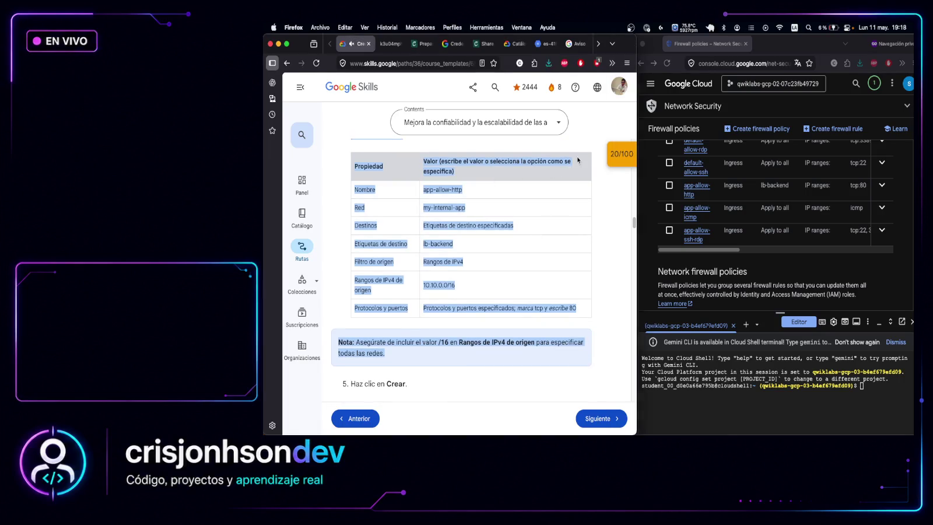
{"action": "left_click_drag", "start_coordinate": [438, 190], "coordinate": [486, 196]}
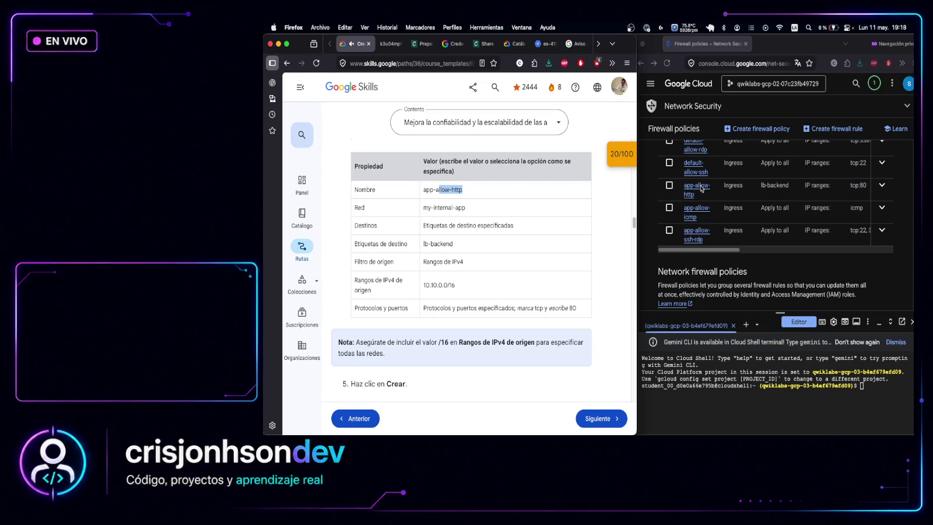
{"action": "left_click", "coordinate": [732, 250]}
{"action": "mouse_move", "coordinate": [726, 251]}
{"action": "left_mouse_down"}
{"action": "mouse_move", "coordinate": [825, 259]}
{"action": "mouse_move", "coordinate": [694, 249]}
{"action": "left_mouse_up"}
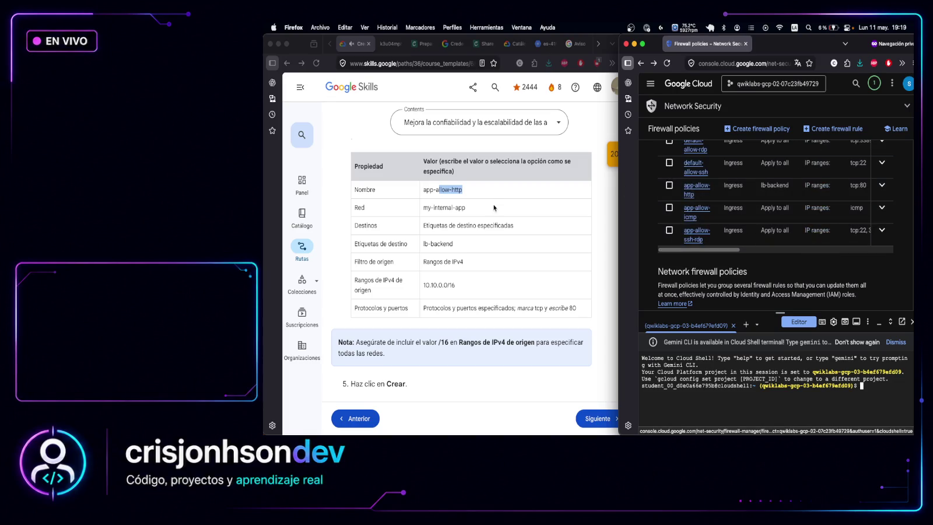
{"action": "scroll", "coordinate": [464, 262], "scroll_direction": "down", "scroll_amount": 5}
{"action": "scroll", "coordinate": [465, 266], "scroll_direction": "down", "scroll_amount": 2}
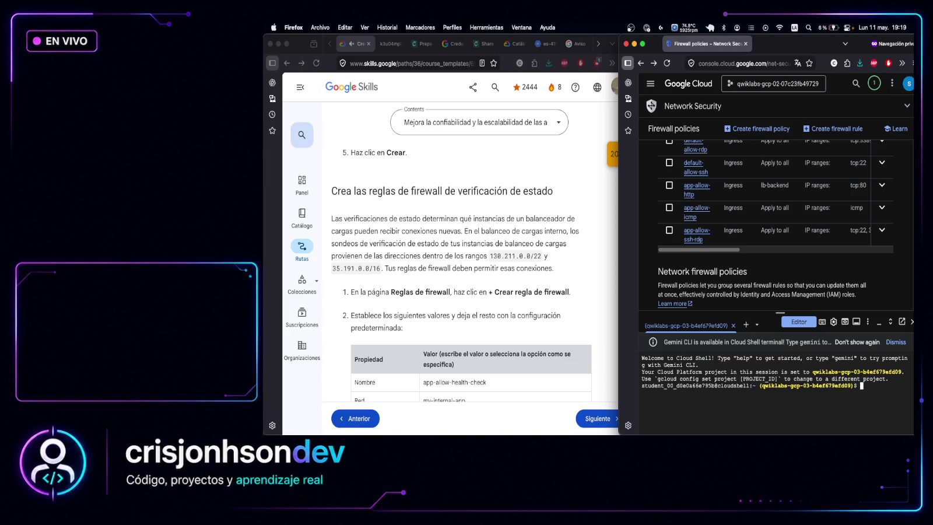
Paste the describe command in Cloud Shell, then close the terminal on the wrong project
{"action": "key", "text": "super+Tab"}
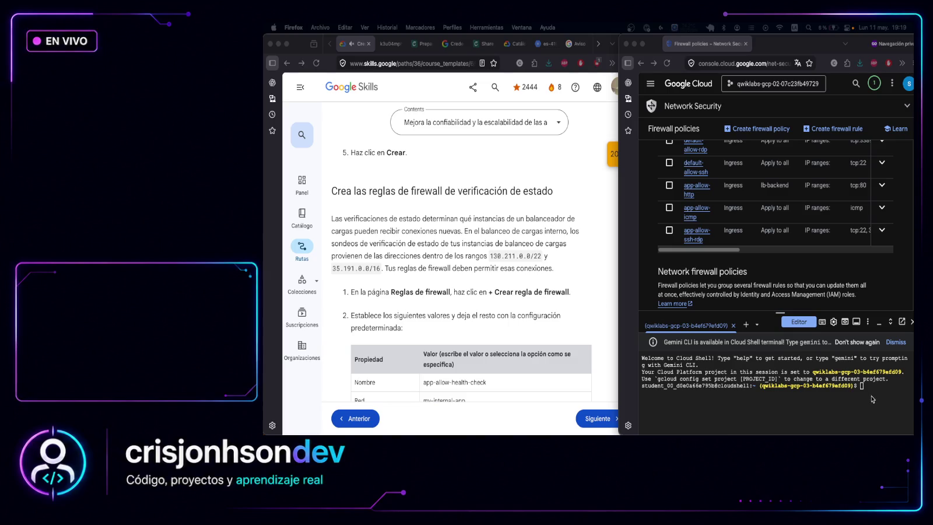
{"action": "left_click", "coordinate": [875, 379]}
{"action": "type", "text": "gcloud compute firewall-rules describe app-allow-http \\   --format=\"table(name,network,direction,priority,sourceRanges,allowed,targetTags)\""}
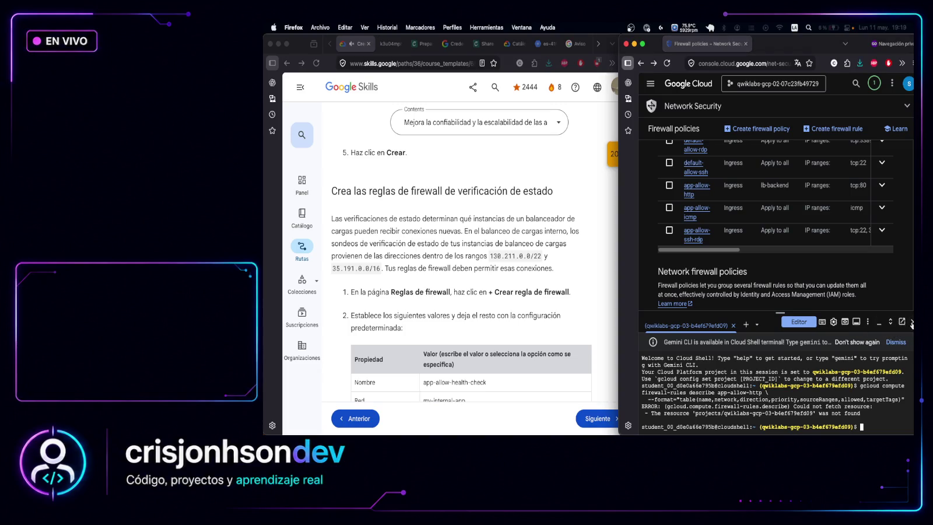
{"action": "left_click", "coordinate": [879, 322]}
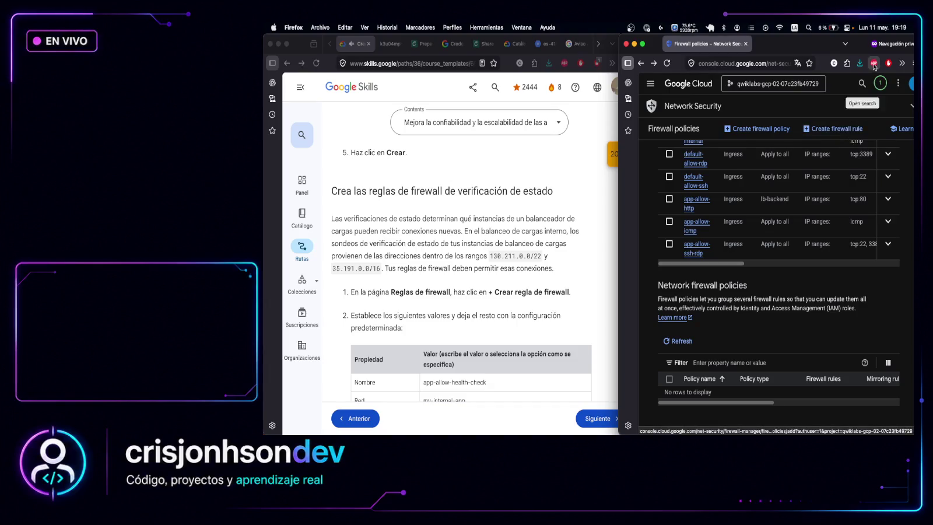
{"action": "double_click", "coordinate": [814, 52]}
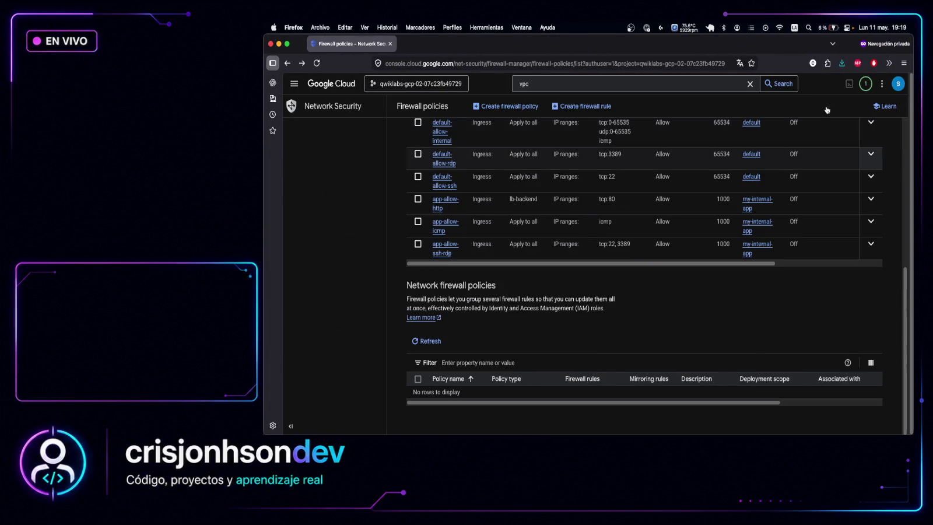
Run gcloud compute firewall-rules describe app-allow-http in a new lab-project terminal
{"action": "left_click", "coordinate": [855, 86]}
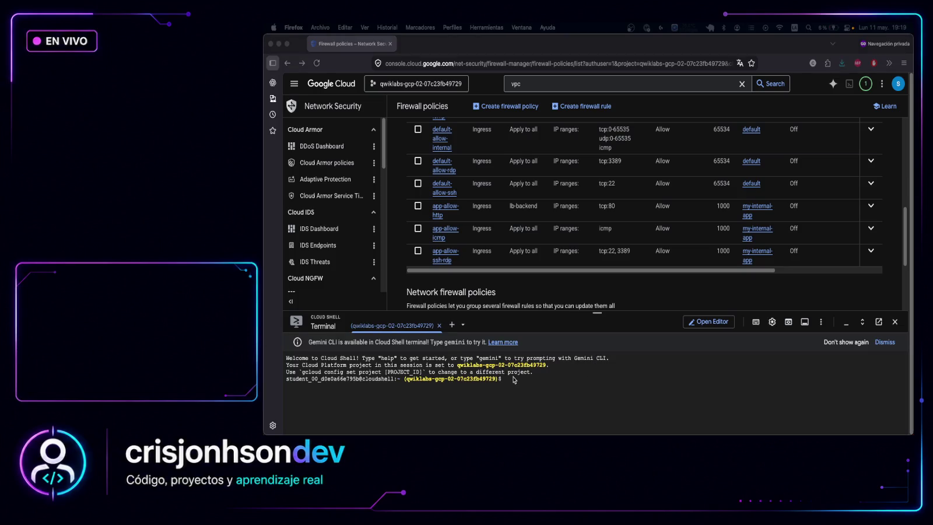
{"action": "left_click", "coordinate": [514, 380]}
{"action": "type", "text": "gcloud compute firewall-rules describe app-allow-http \\   --format=\"table(name,network,direction,priority,sourceRanges,allowed,targetTags)\""}
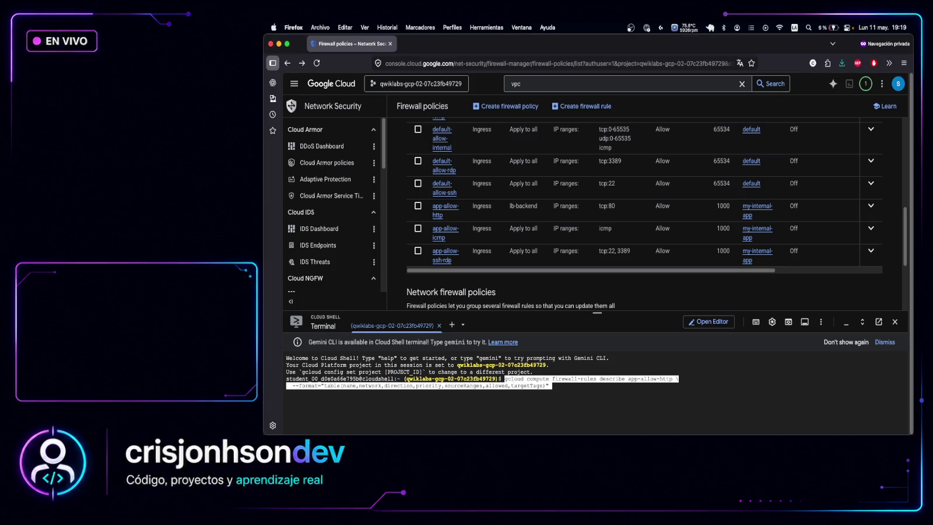
{"action": "key", "text": "Return"}
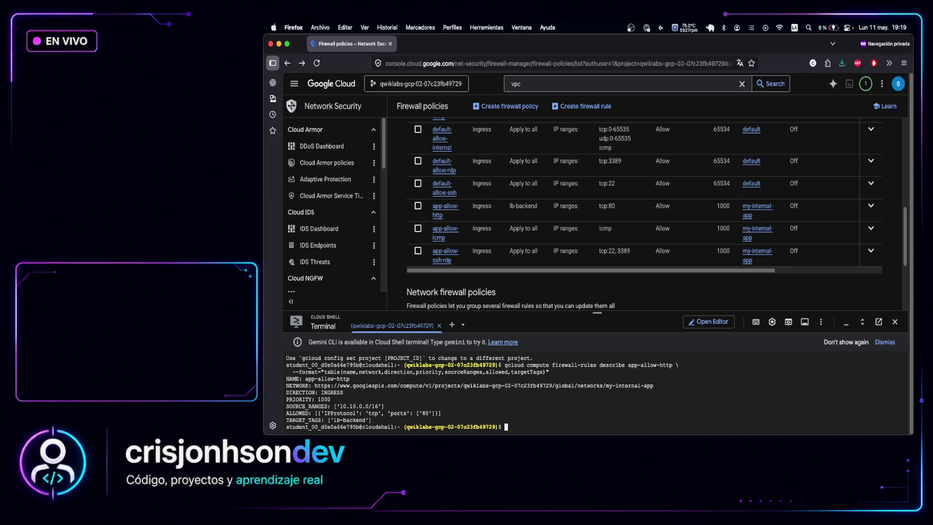
{"action": "mouse_move", "coordinate": [399, 404]}
{"action": "left_mouse_down"}
{"action": "mouse_move", "coordinate": [318, 406]}
{"action": "mouse_move", "coordinate": [423, 421]}
{"action": "left_mouse_up"}
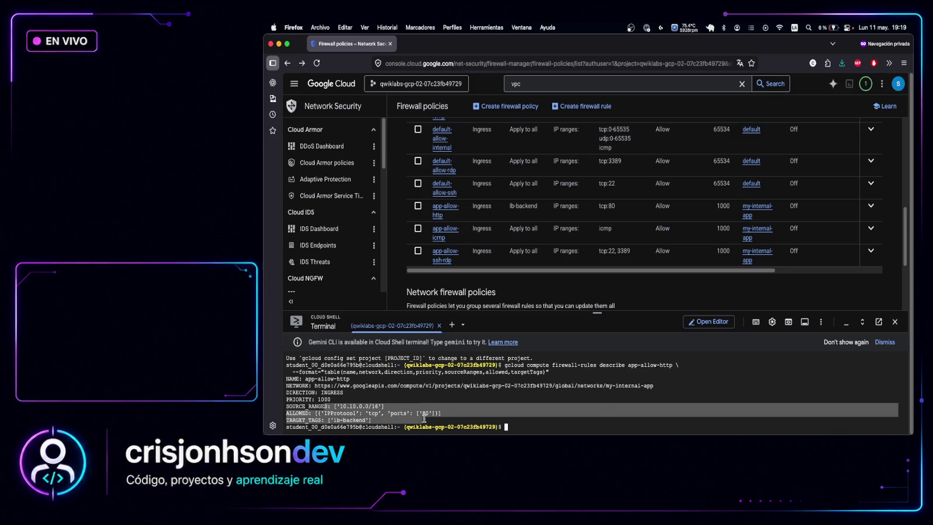
{"action": "double_click", "coordinate": [614, 41]}
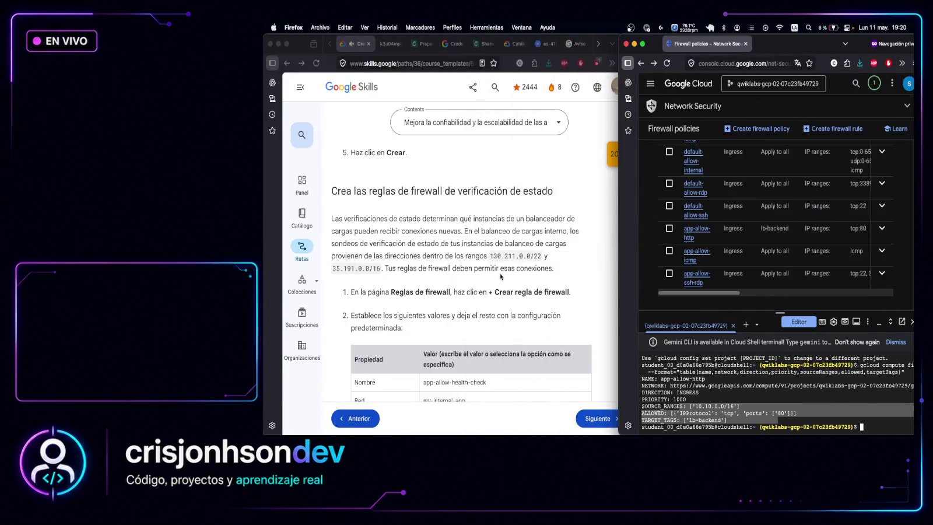
Scroll the lab to the app-allow-health-check settings and maximise the console's firewall list
{"action": "scroll", "coordinate": [561, 269], "scroll_direction": "down", "scroll_amount": 2}
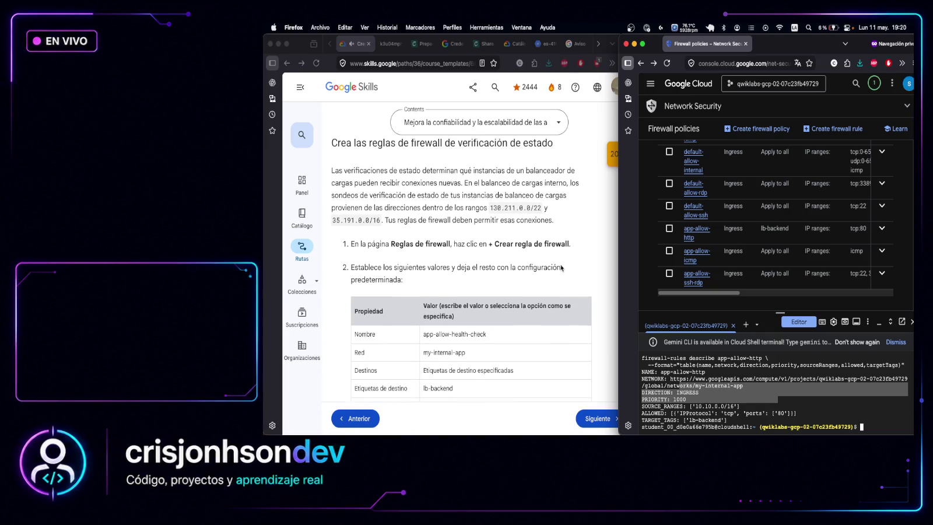
{"action": "left_click", "coordinate": [772, 210]}
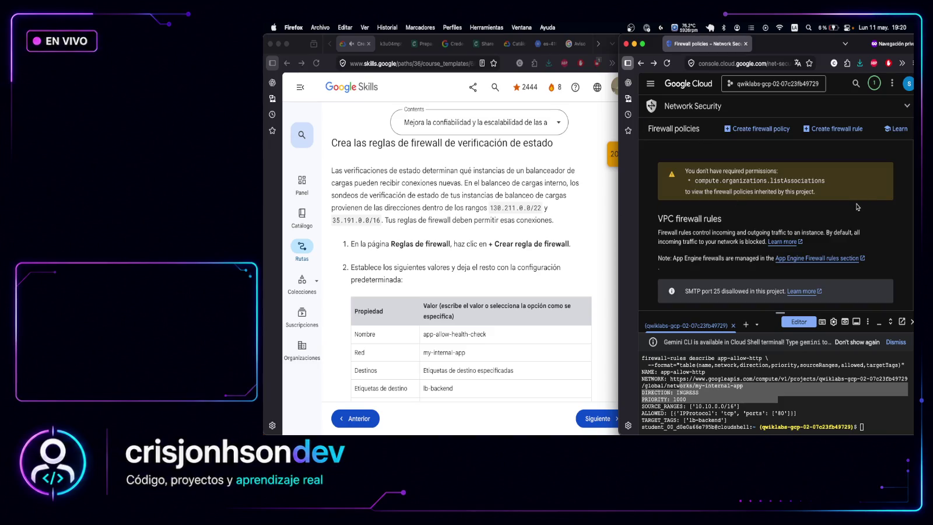
{"action": "scroll", "coordinate": [759, 245], "scroll_direction": "down", "scroll_amount": 5}
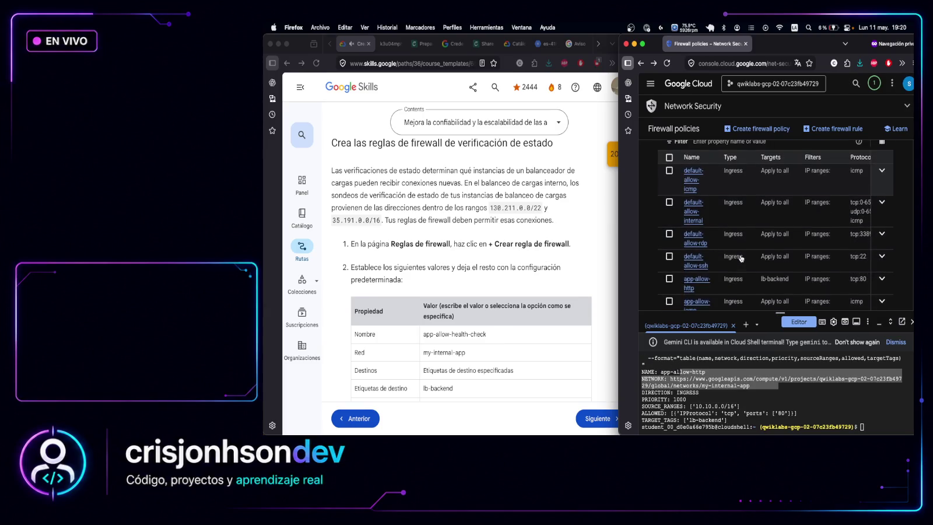
{"action": "scroll", "coordinate": [741, 259], "scroll_direction": "down", "scroll_amount": 1}
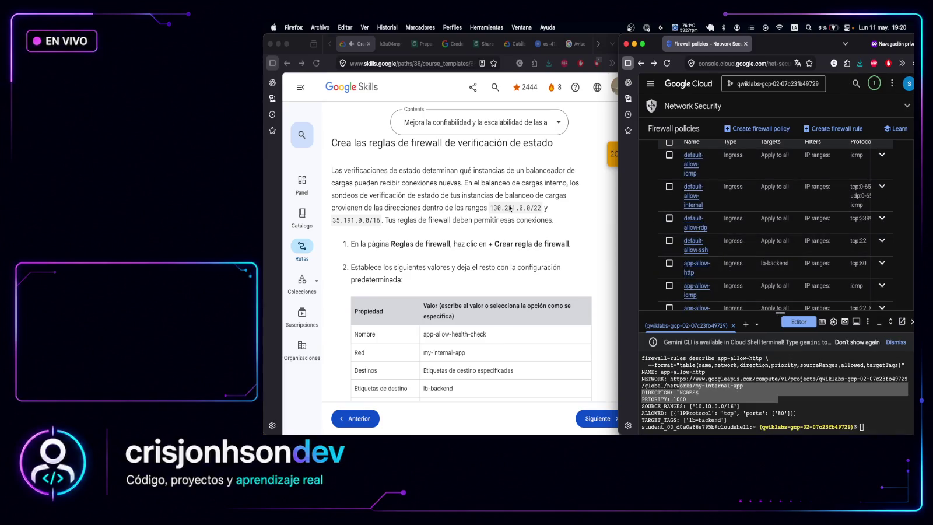
{"action": "double_click", "coordinate": [816, 47]}
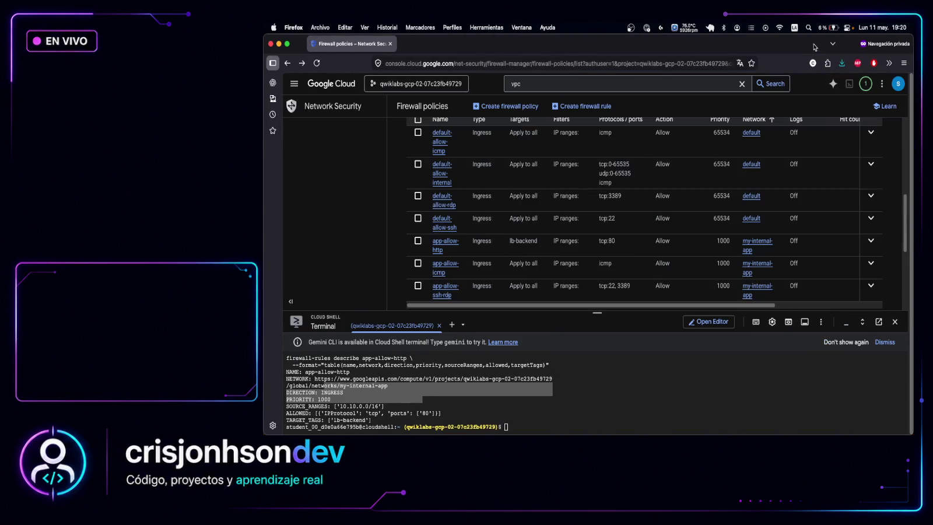
{"action": "scroll", "coordinate": [646, 217], "scroll_direction": "down", "scroll_amount": 2}
{"action": "scroll", "coordinate": [647, 217], "scroll_direction": "down", "scroll_amount": 4}
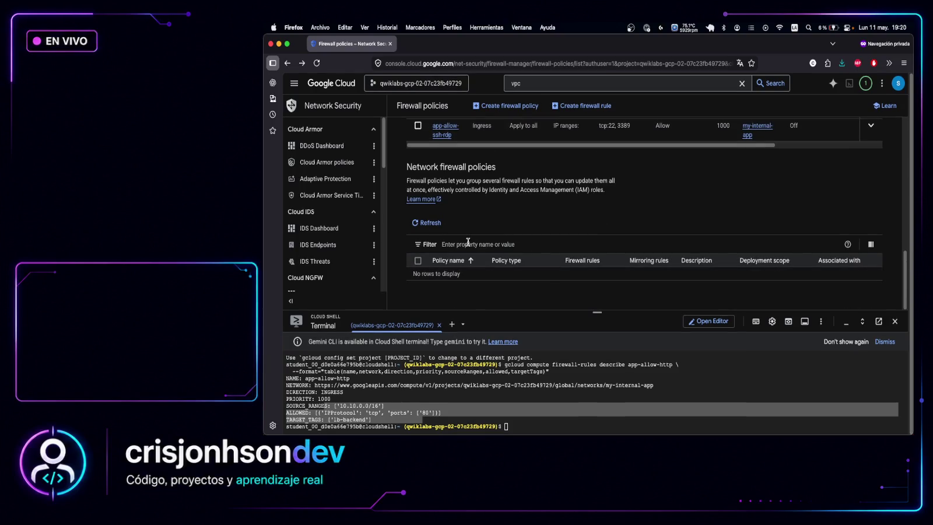
{"action": "left_click", "coordinate": [431, 225]}
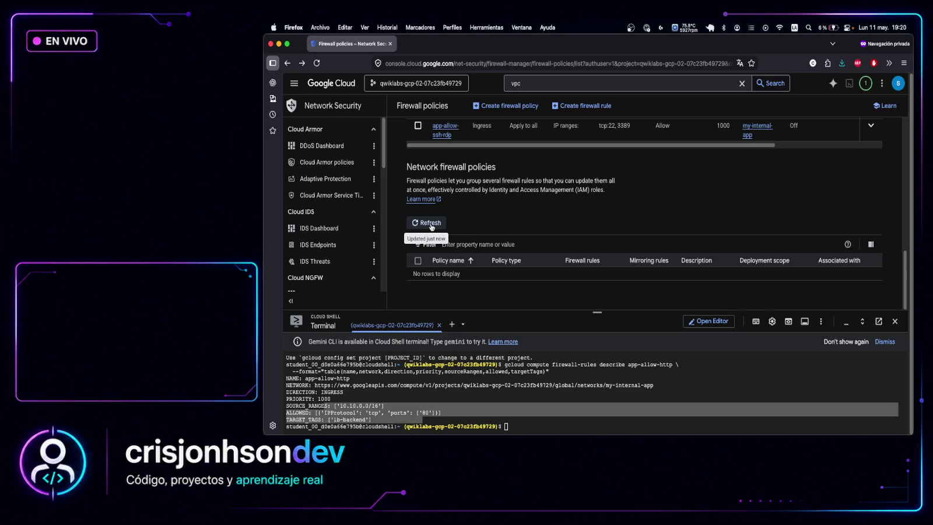
{"action": "scroll", "coordinate": [498, 201], "scroll_direction": "up", "scroll_amount": 10}
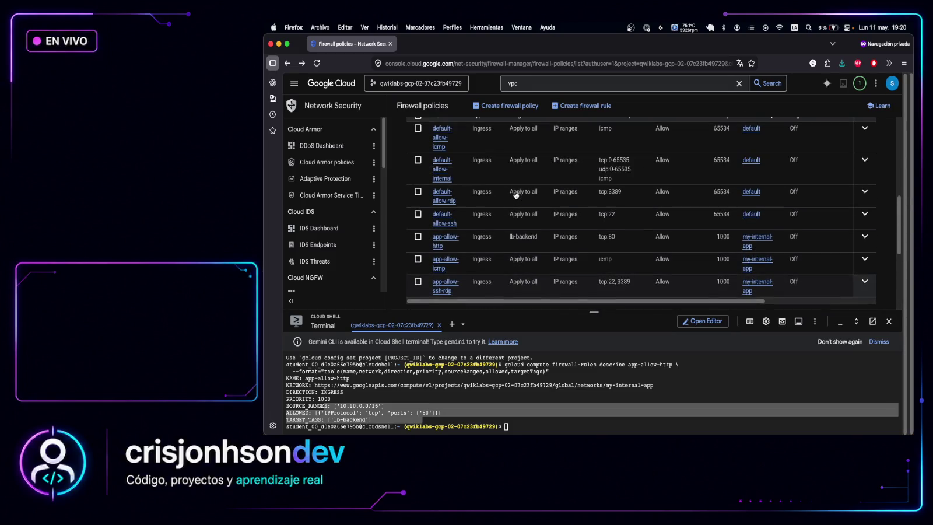
{"action": "scroll", "coordinate": [497, 201], "scroll_direction": "down", "scroll_amount": 5}
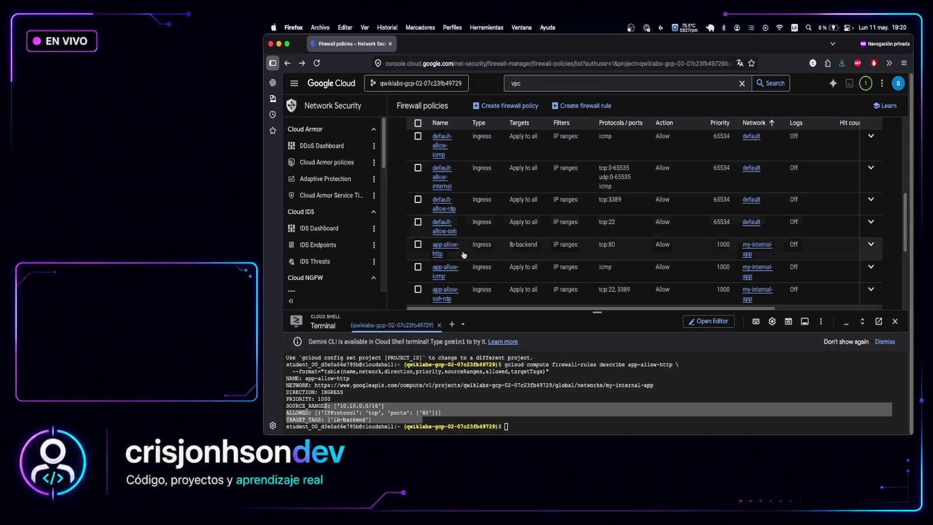
{"action": "scroll", "coordinate": [463, 250], "scroll_direction": "up", "scroll_amount": 3}
{"action": "left_click", "coordinate": [449, 247]}
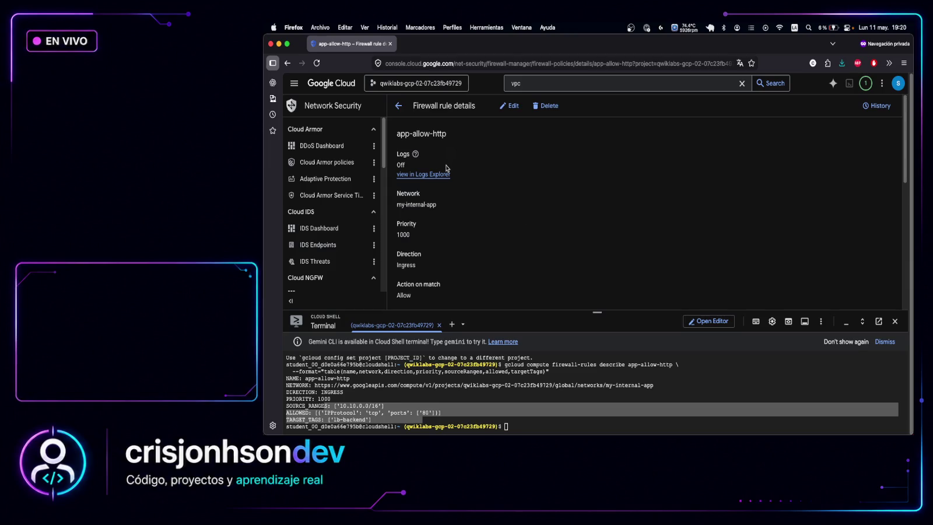
{"action": "scroll", "coordinate": [504, 164], "scroll_direction": "down", "scroll_amount": 2}
{"action": "scroll", "coordinate": [480, 212], "scroll_direction": "down", "scroll_amount": 5}
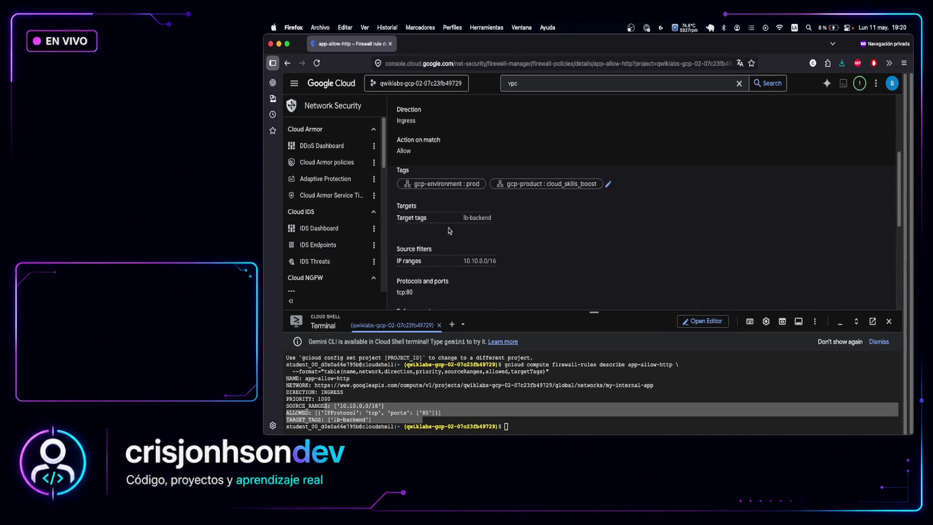
{"action": "scroll", "coordinate": [480, 211], "scroll_direction": "down", "scroll_amount": 6}
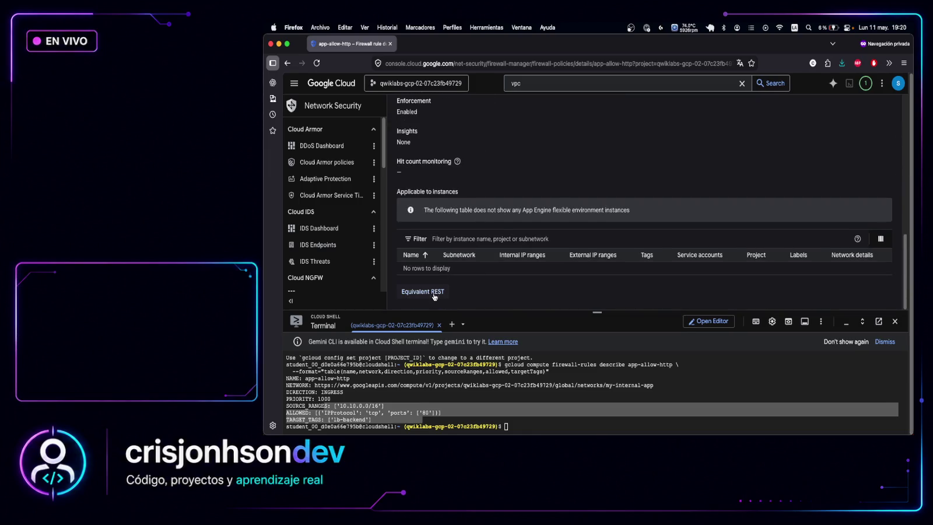
{"action": "scroll", "coordinate": [559, 187], "scroll_direction": "up", "scroll_amount": 12}
{"action": "left_click", "coordinate": [399, 110]}
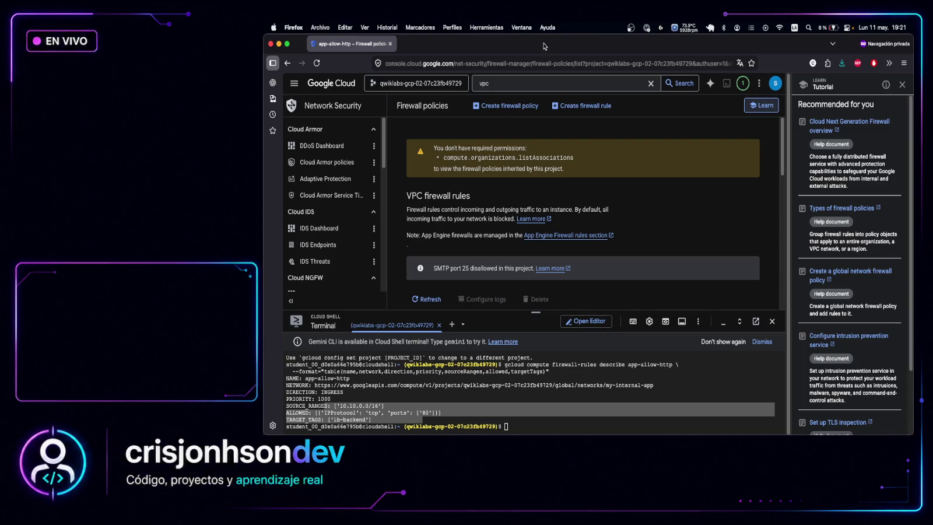
Tile the lab beside the console and copy the health-check rule steps and property table
{"action": "key", "text": "ctrl+shift+Right"}
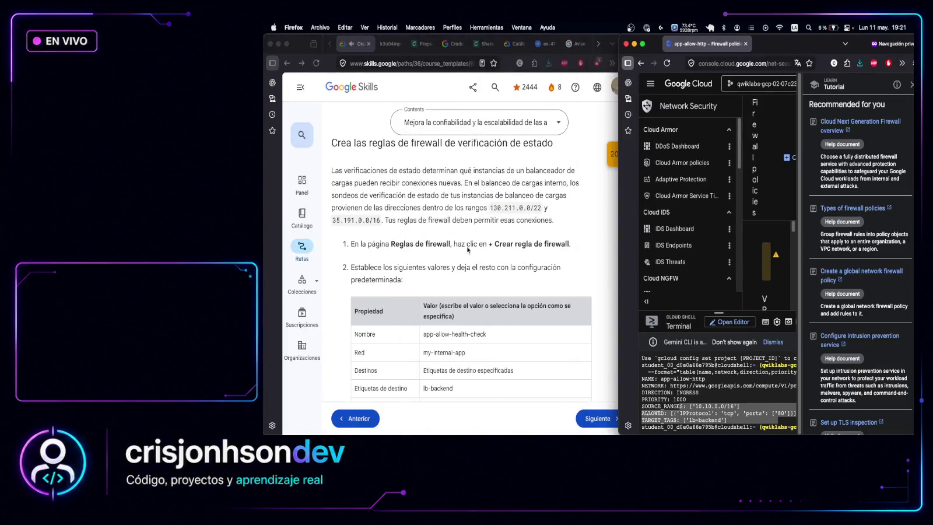
{"action": "scroll", "coordinate": [505, 249], "scroll_direction": "down", "scroll_amount": 3}
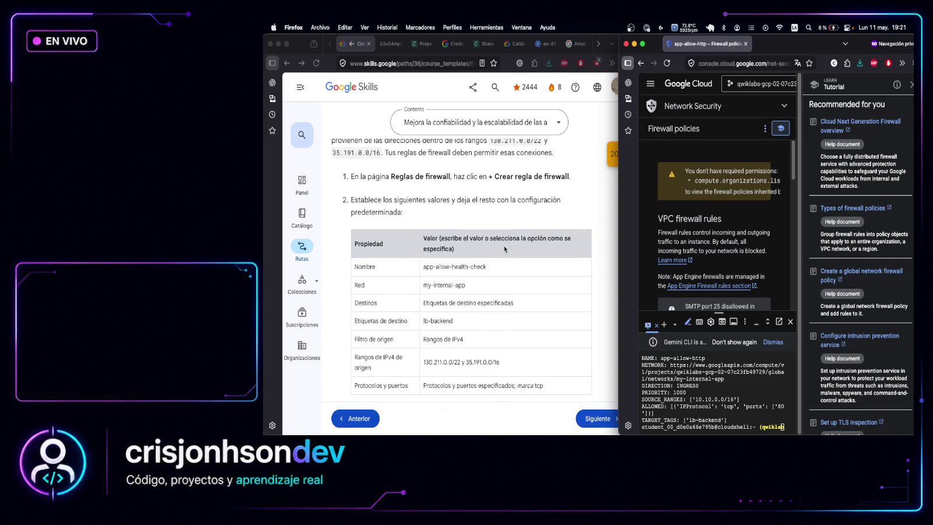
{"action": "scroll", "coordinate": [506, 249], "scroll_direction": "down", "scroll_amount": 5}
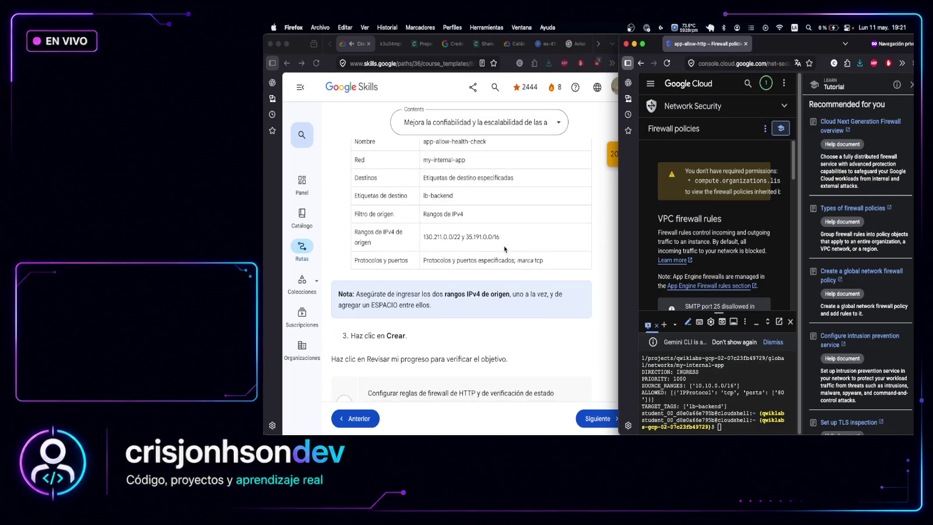
{"action": "scroll", "coordinate": [505, 249], "scroll_direction": "down", "scroll_amount": 2}
{"action": "scroll", "coordinate": [505, 249], "scroll_direction": "down", "scroll_amount": 2}
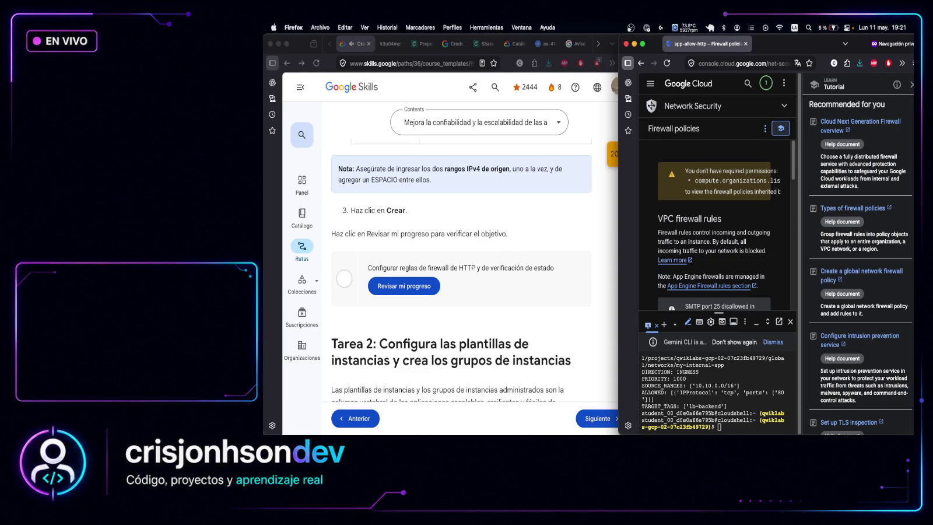
{"action": "scroll", "coordinate": [463, 208], "scroll_direction": "up", "scroll_amount": 5}
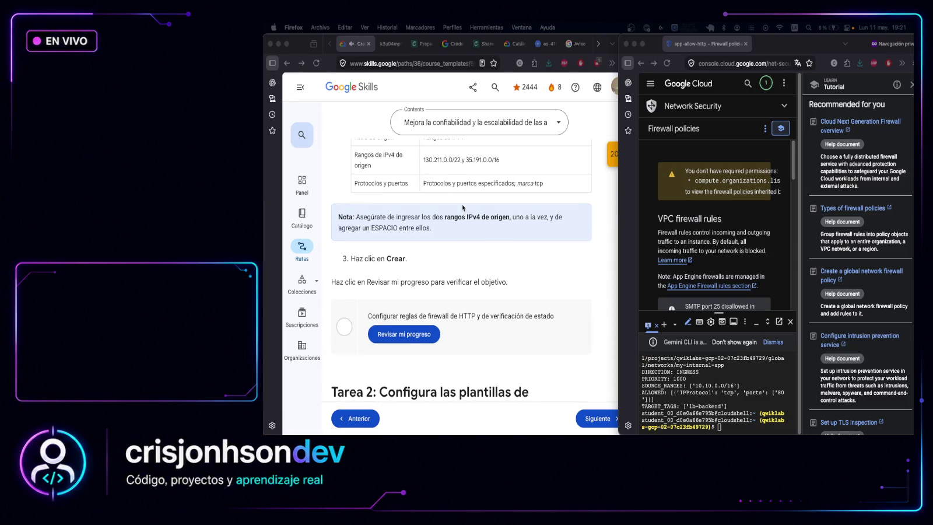
{"action": "scroll", "coordinate": [546, 310], "scroll_direction": "up", "scroll_amount": 2}
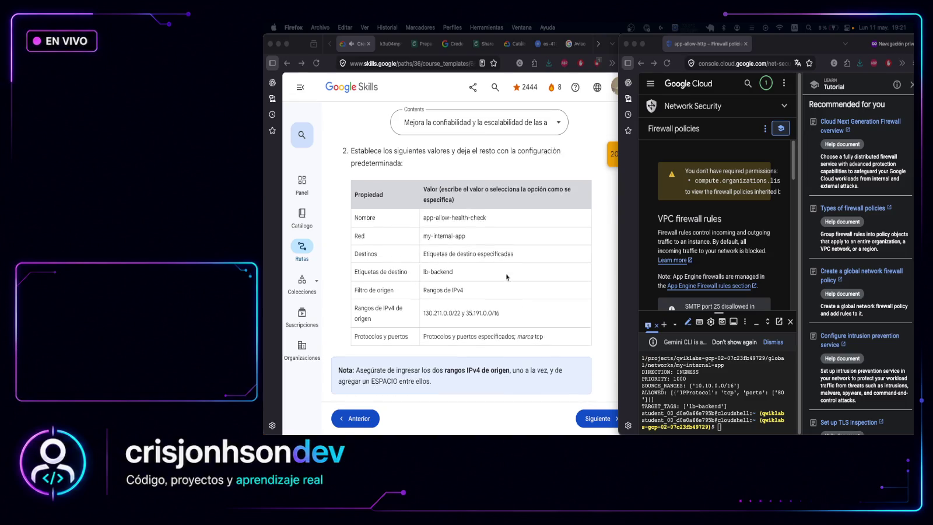
{"action": "scroll", "coordinate": [356, 174], "scroll_direction": "up", "scroll_amount": 1}
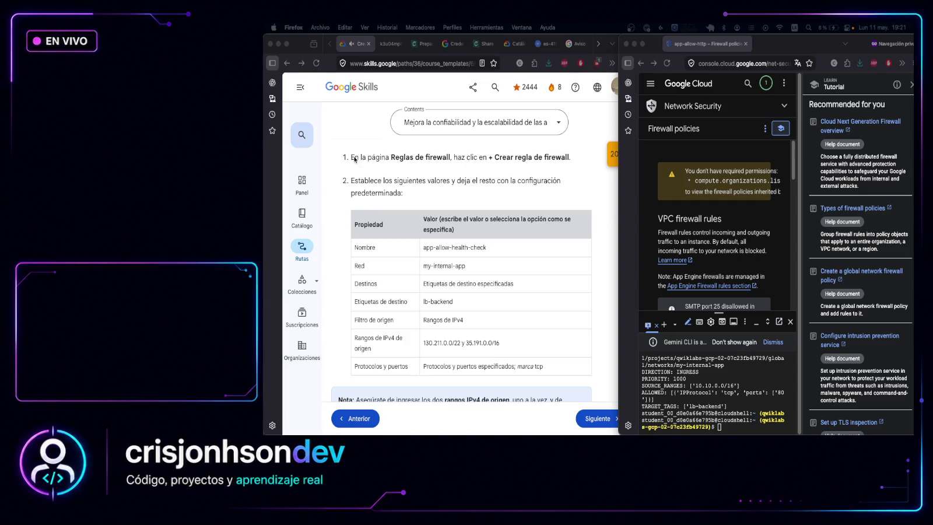
{"action": "left_click", "coordinate": [352, 158]}
{"action": "mouse_move", "coordinate": [352, 158]}
{"action": "left_mouse_down"}
{"action": "mouse_move", "coordinate": [496, 286]}
{"action": "mouse_move", "coordinate": [547, 376]}
{"action": "left_mouse_up"}
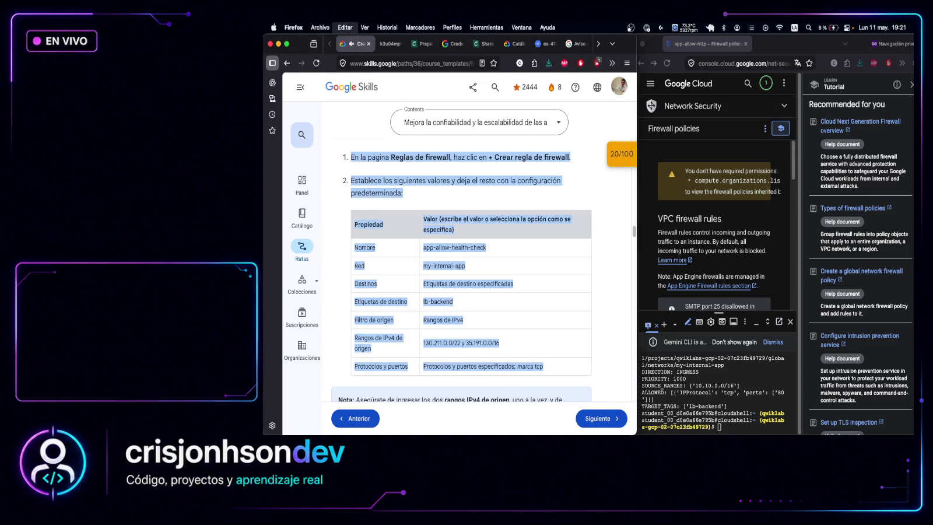
{"action": "key", "text": "super+Tab"}
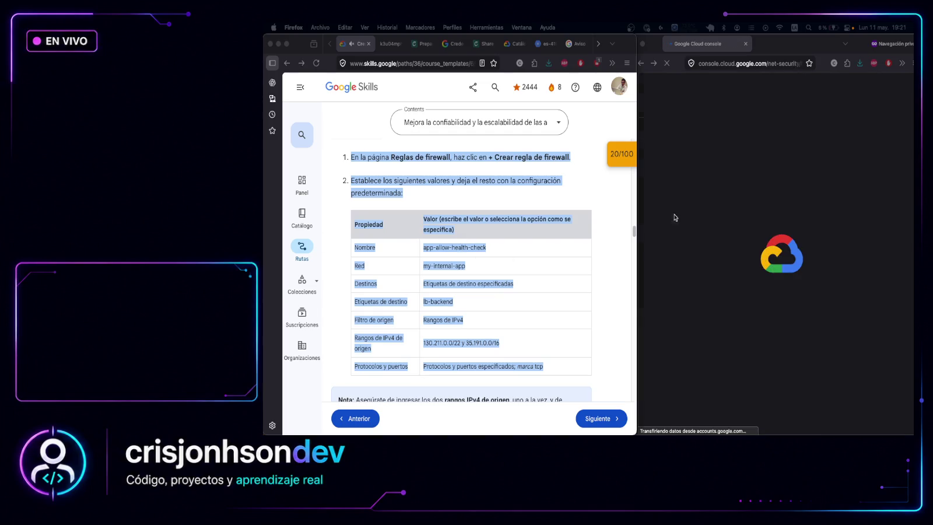
Continue past the 'Data could not be loaded' error to the Google account chooser
{"action": "left_click", "coordinate": [695, 198]}
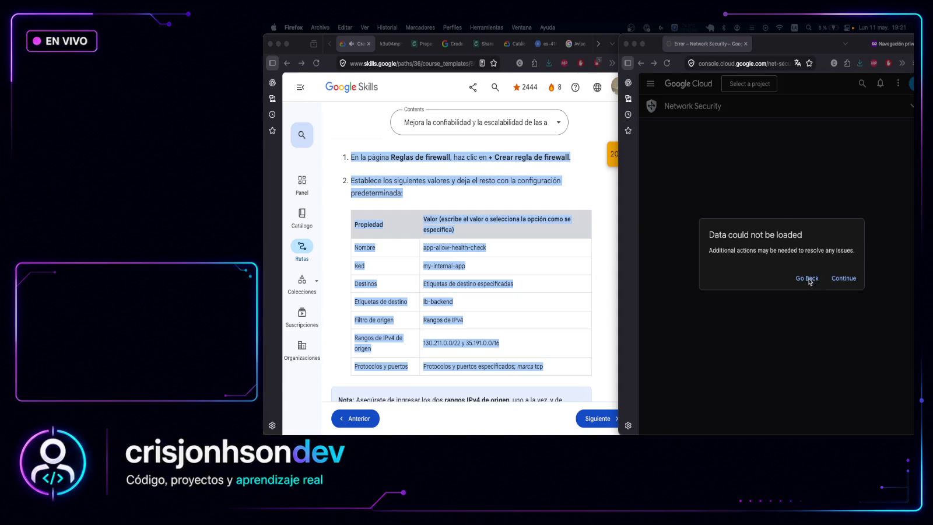
{"action": "left_click", "coordinate": [843, 279]}
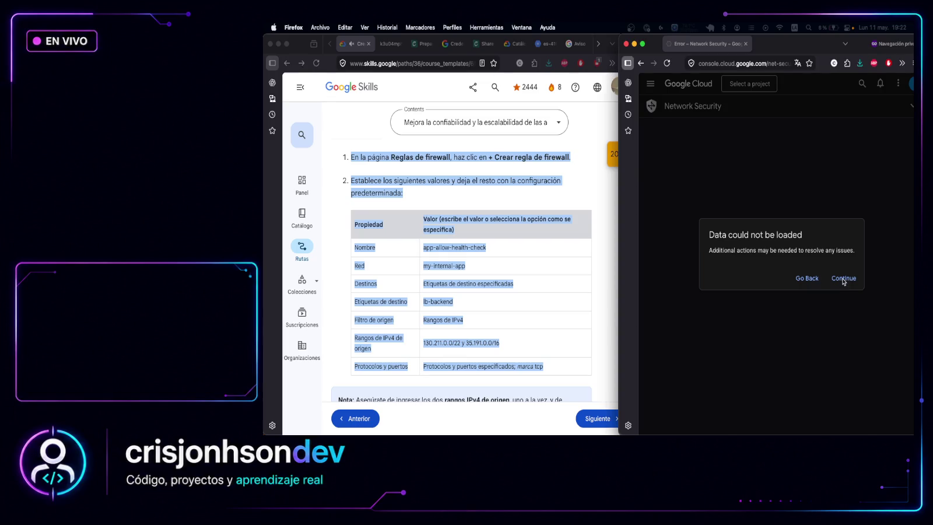
{"action": "left_click", "coordinate": [845, 279]}
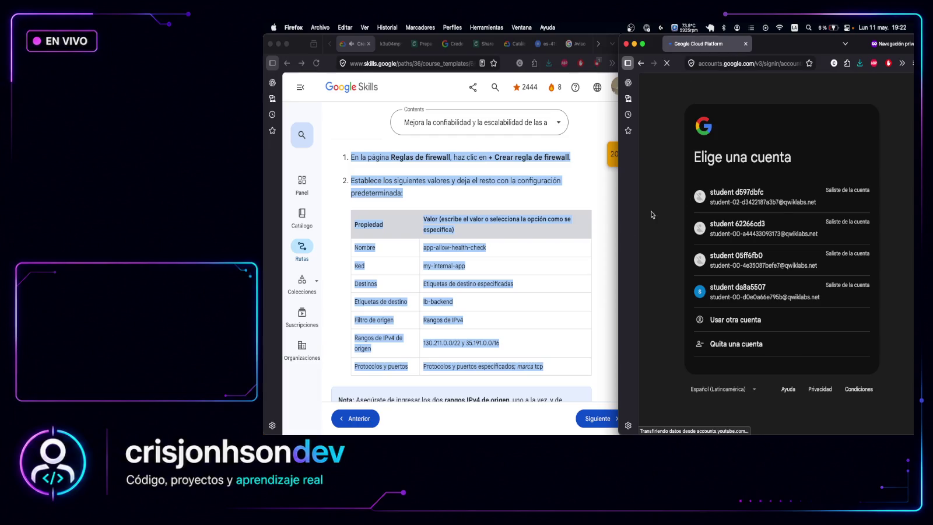
Choose the lab's student account in the account chooser
{"action": "left_click", "coordinate": [609, 207]}
{"action": "scroll", "coordinate": [597, 203], "scroll_direction": "up", "scroll_amount": 2}
{"action": "scroll", "coordinate": [596, 203], "scroll_direction": "up", "scroll_amount": 15}
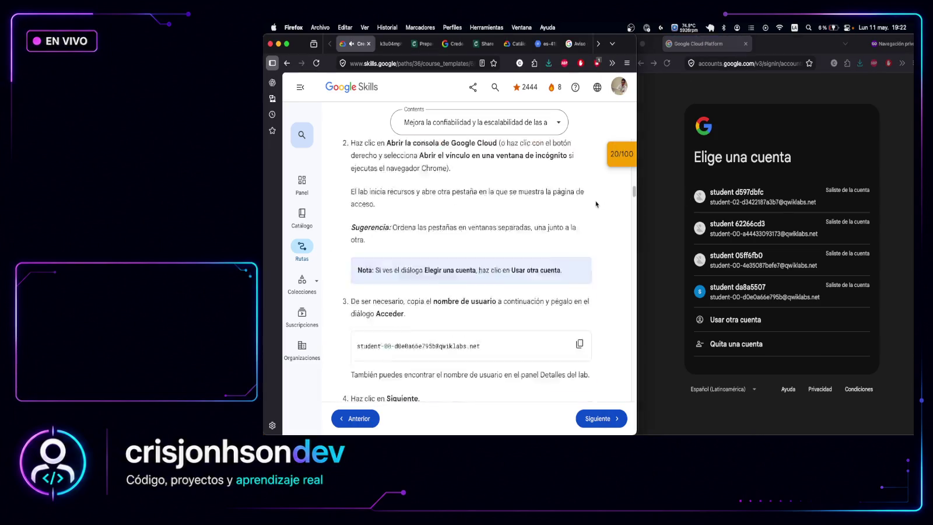
{"action": "scroll", "coordinate": [591, 212], "scroll_direction": "up", "scroll_amount": 5}
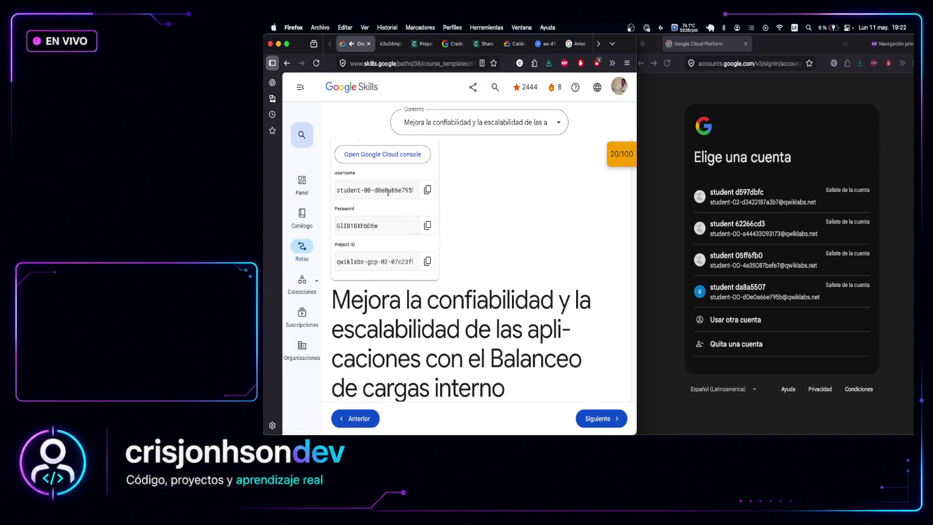
{"action": "scroll", "coordinate": [388, 232], "scroll_direction": "up", "scroll_amount": 3}
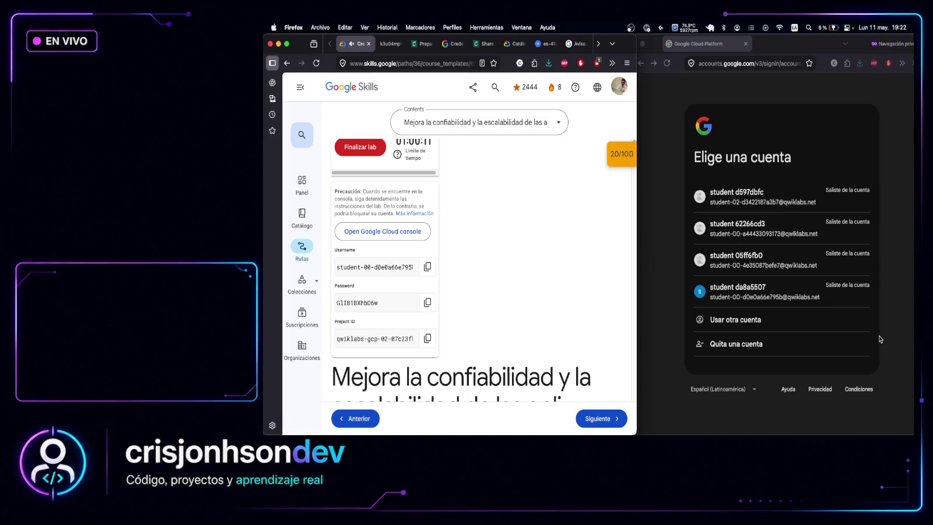
{"action": "left_click", "coordinate": [790, 306]}
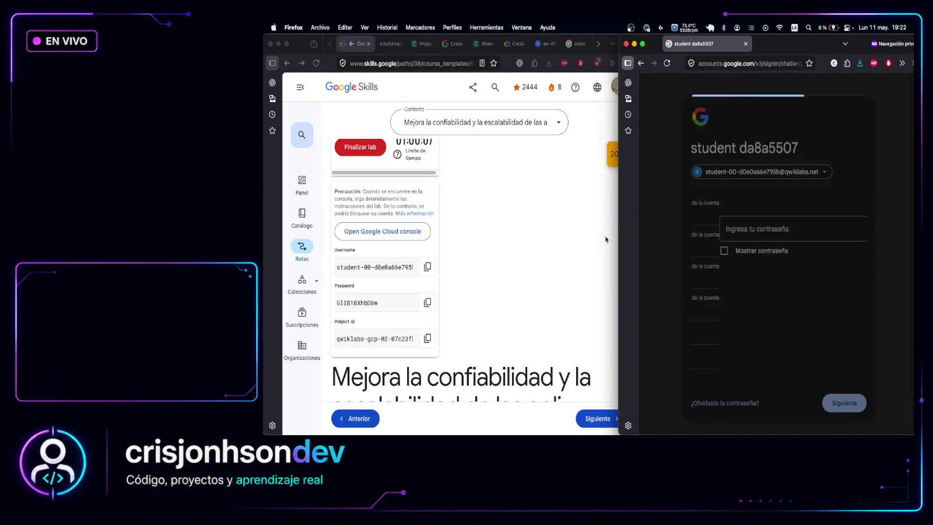
Paste the lab password from the credentials panel and submit it
{"action": "left_click", "coordinate": [712, 228]}
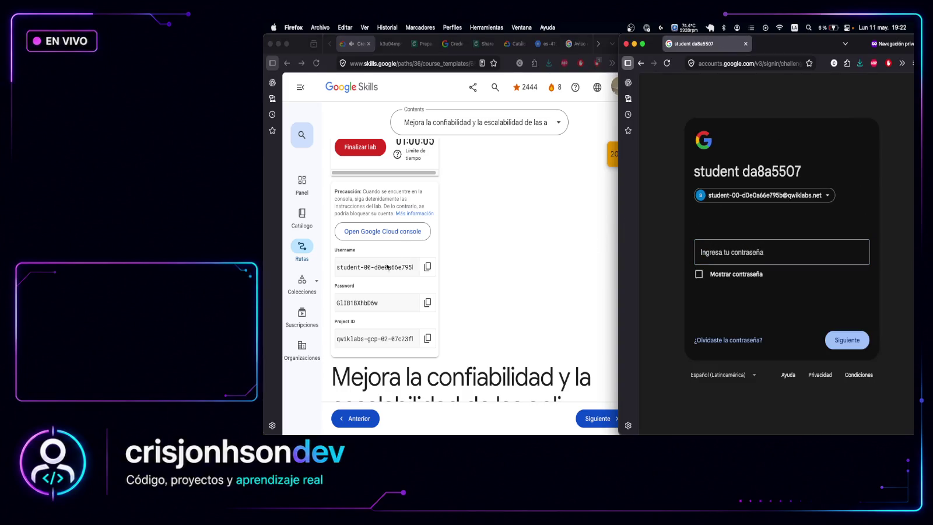
{"action": "left_click", "coordinate": [428, 303]}
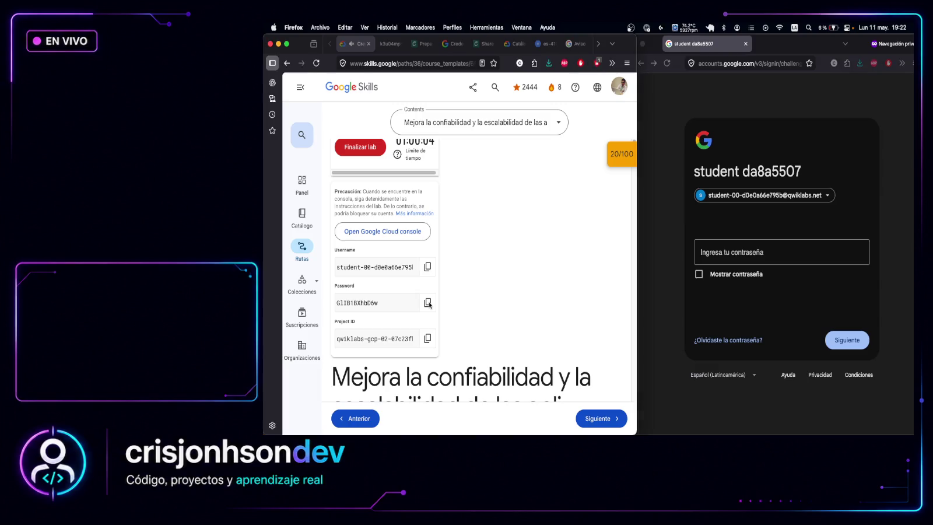
{"action": "left_click", "coordinate": [734, 255]}
{"action": "key", "text": "super+v"}
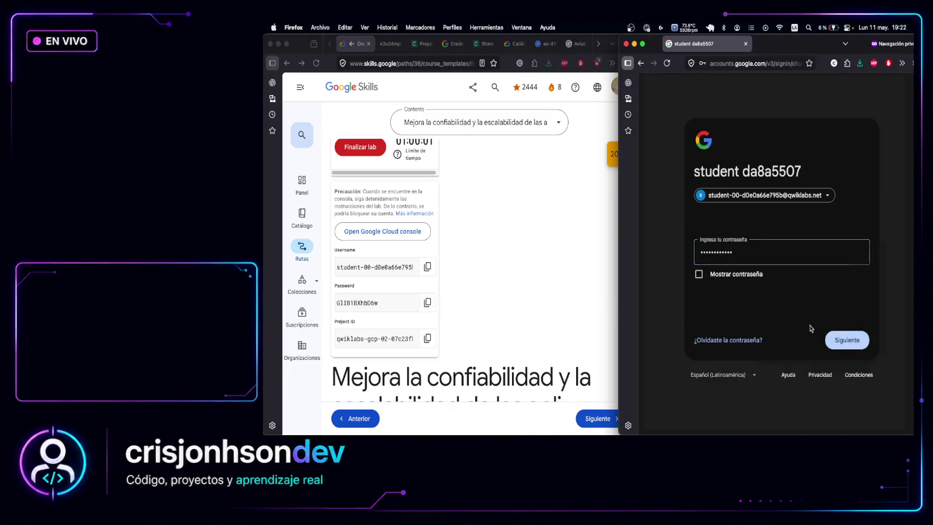
{"action": "left_click", "coordinate": [843, 340]}
{"action": "scroll", "coordinate": [585, 260], "scroll_direction": "down", "scroll_amount": 10}
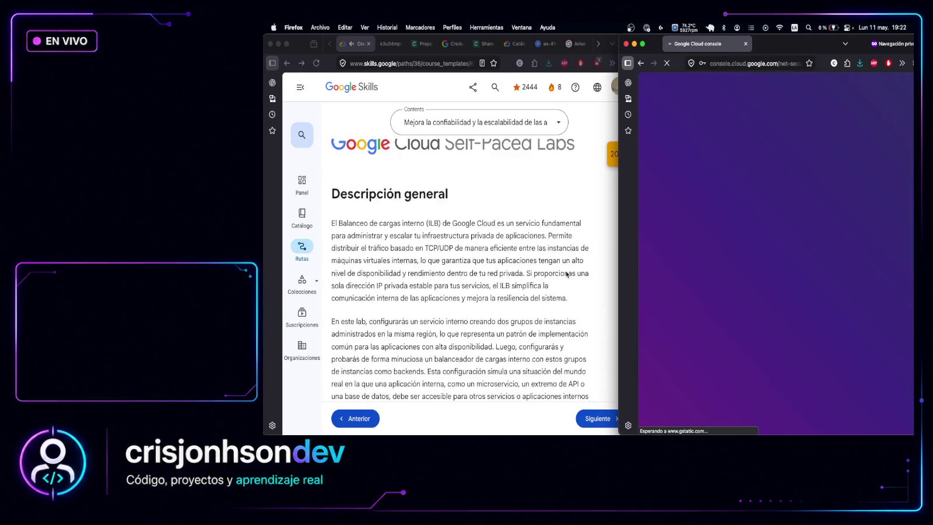
Bring the Skills lab instructions forward beside the reloaded Firewall policies page
{"action": "scroll", "coordinate": [566, 274], "scroll_direction": "down", "scroll_amount": 15}
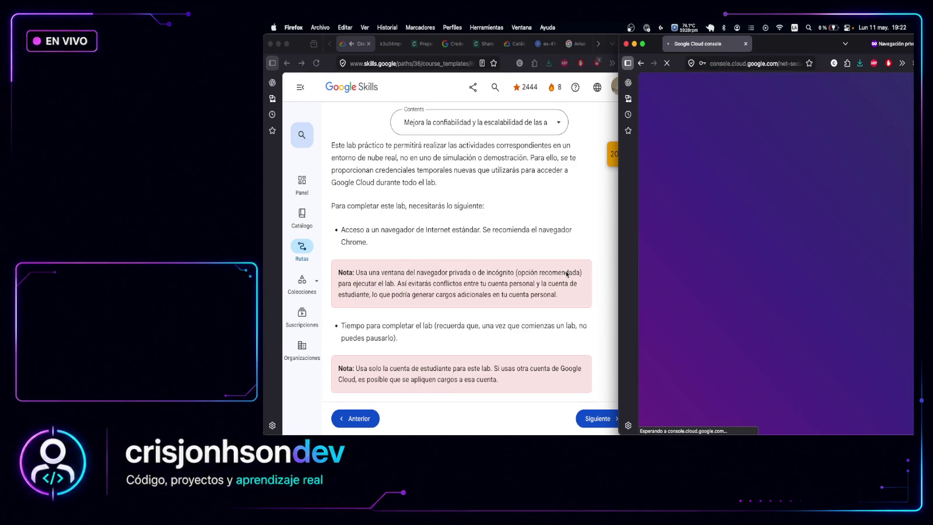
{"action": "scroll", "coordinate": [566, 274], "scroll_direction": "down", "scroll_amount": 15}
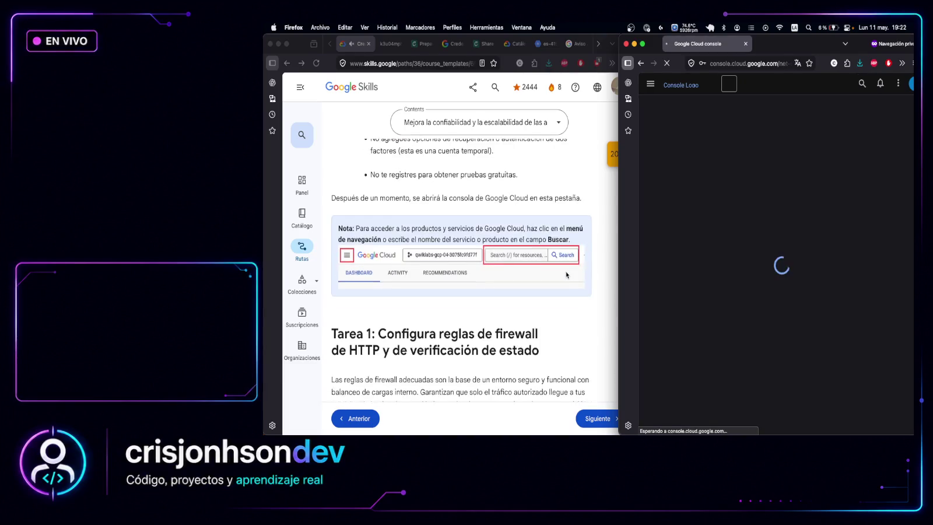
{"action": "scroll", "coordinate": [566, 275], "scroll_direction": "down", "scroll_amount": 10}
{"action": "scroll", "coordinate": [566, 274], "scroll_direction": "down", "scroll_amount": 10}
{"action": "scroll", "coordinate": [566, 274], "scroll_direction": "down", "scroll_amount": 5}
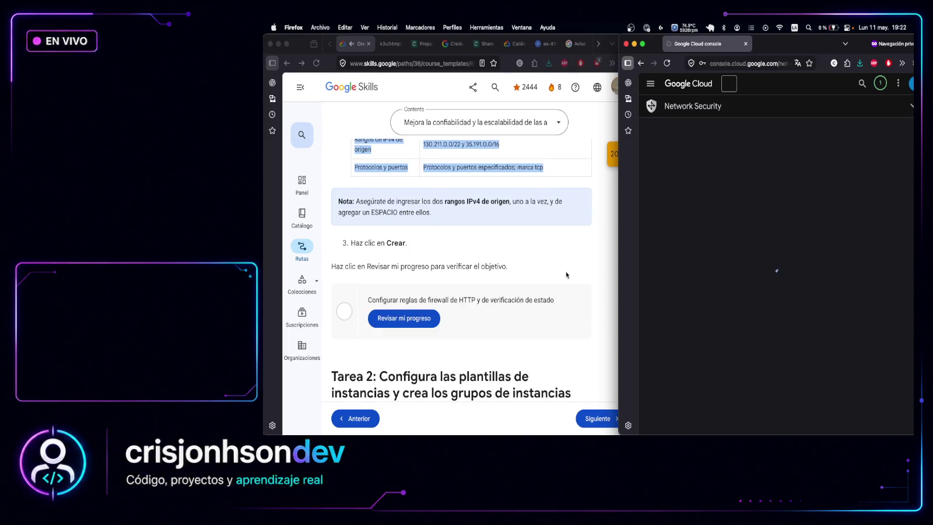
{"action": "scroll", "coordinate": [566, 275], "scroll_direction": "up", "scroll_amount": 3}
{"action": "left_click", "coordinate": [553, 282]}
{"action": "scroll", "coordinate": [553, 283], "scroll_direction": "up", "scroll_amount": 1}
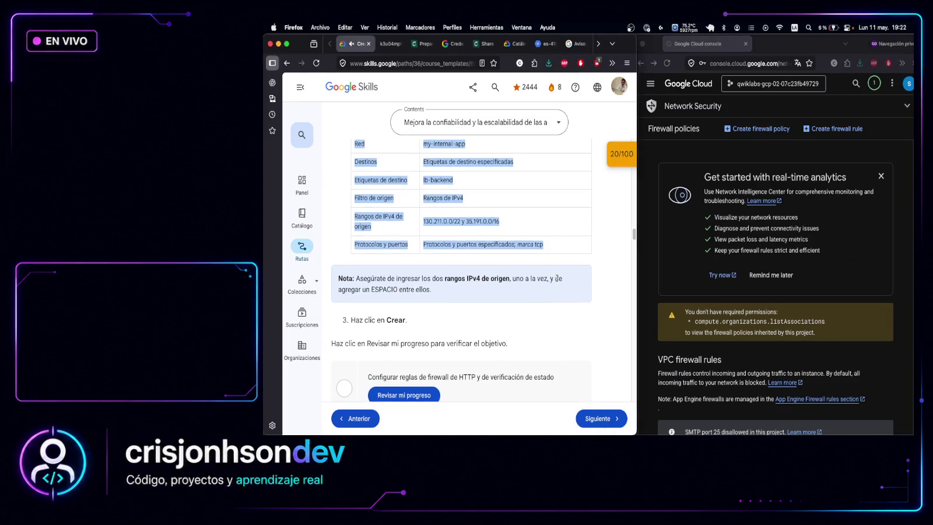
{"action": "scroll", "coordinate": [557, 278], "scroll_direction": "up", "scroll_amount": 1}
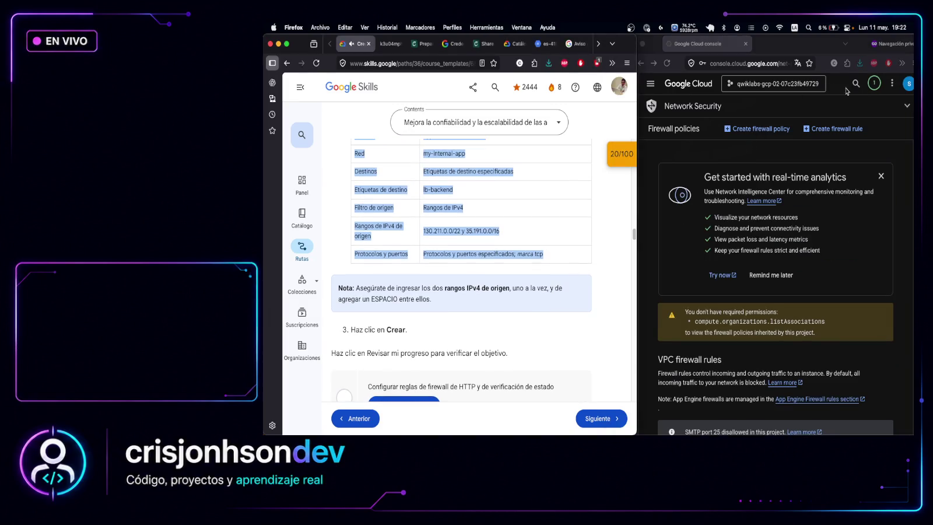
Maximize the console, then dismiss the real-time analytics card and the recommendations panel
{"action": "key", "text": "super+m"}
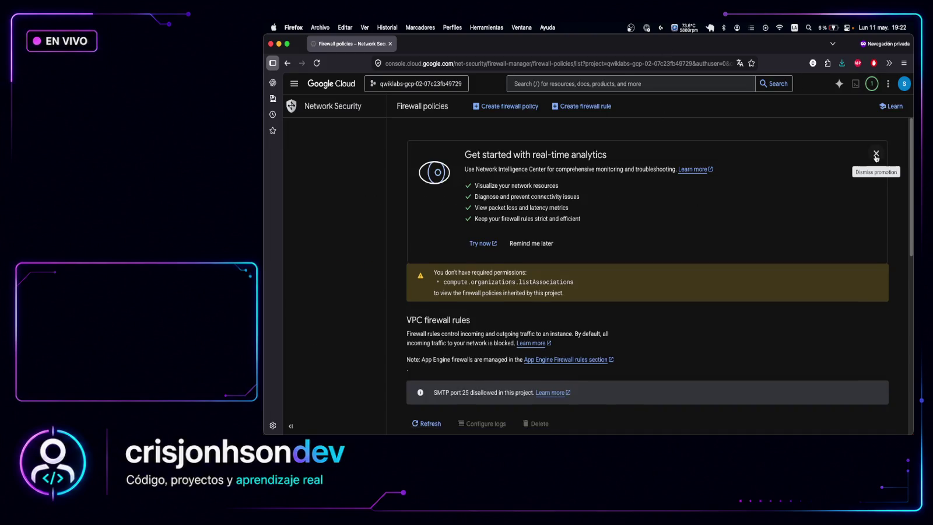
{"action": "left_click", "coordinate": [877, 154]}
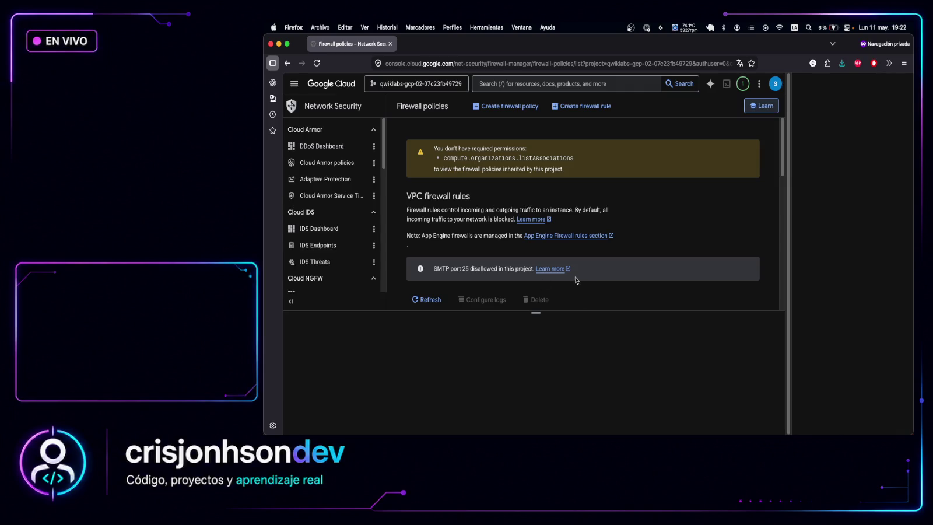
{"action": "left_click", "coordinate": [903, 85]}
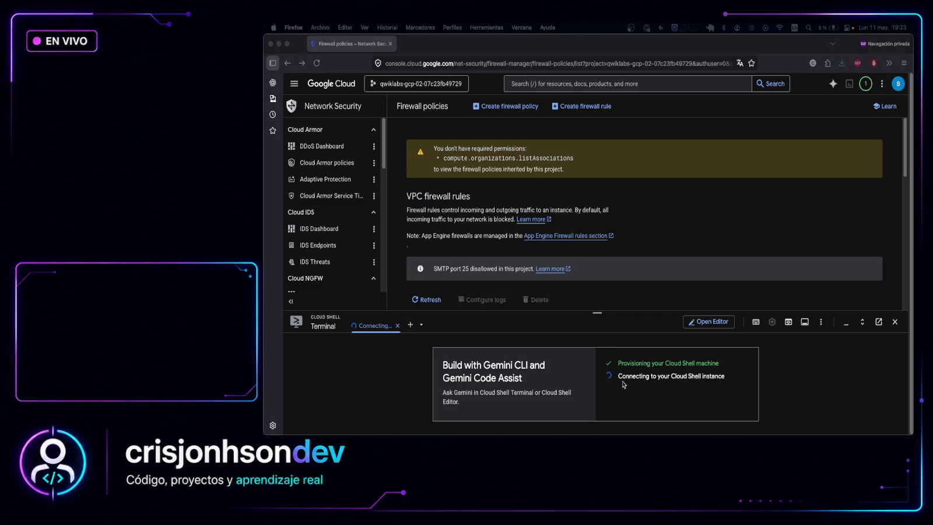
Run the gcloud command creating app-allow-health-check; it fails with invalid credentials
{"action": "left_click", "coordinate": [540, 433]}
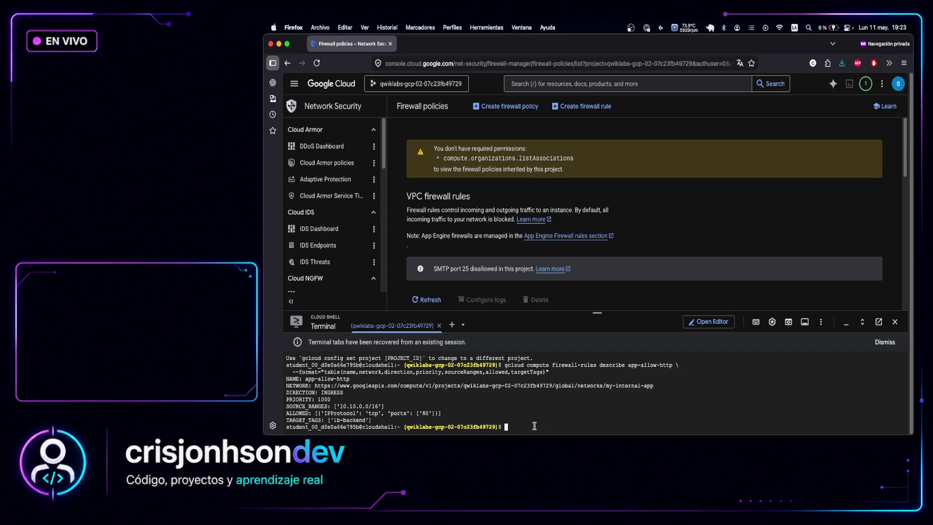
{"action": "key", "text": "super+v"}
{"action": "key", "text": "Return"}
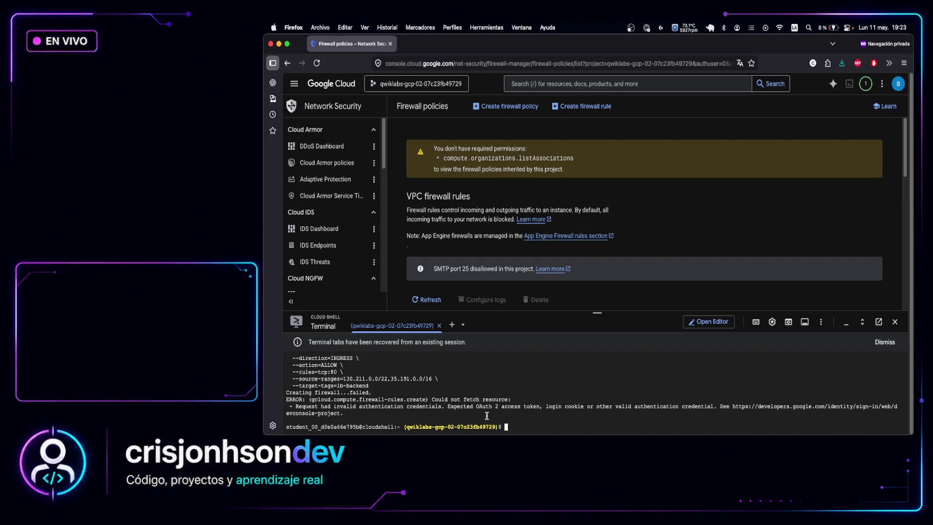
{"action": "scroll", "coordinate": [487, 416], "scroll_direction": "up", "scroll_amount": 1}
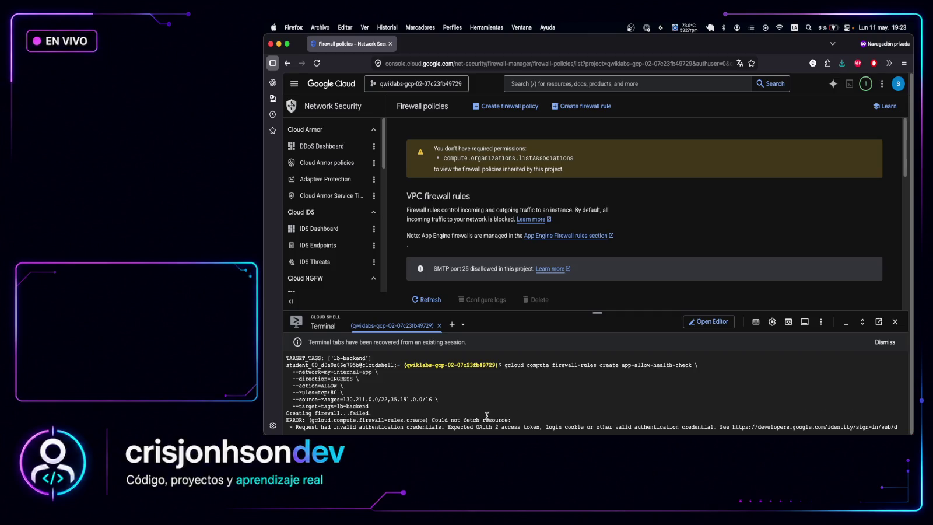
{"action": "scroll", "coordinate": [487, 416], "scroll_direction": "up", "scroll_amount": 1}
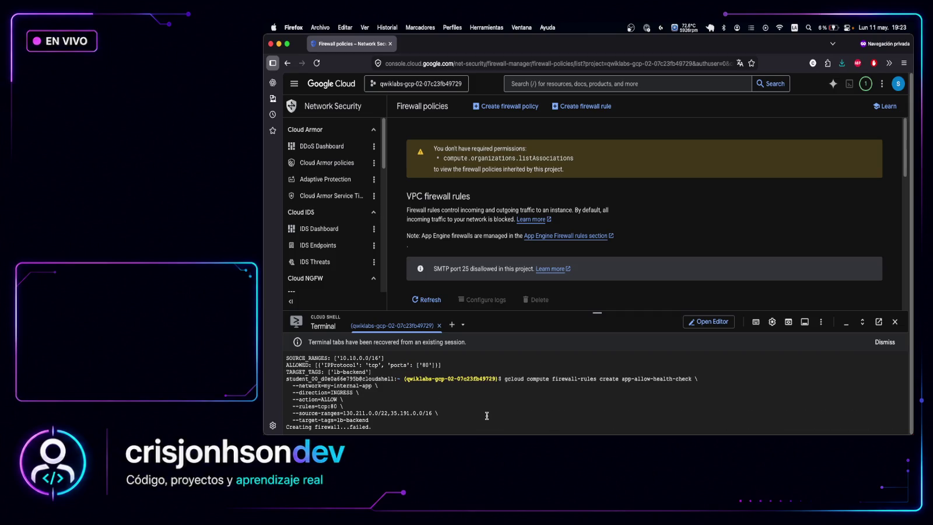
{"action": "scroll", "coordinate": [488, 416], "scroll_direction": "down", "scroll_amount": 2}
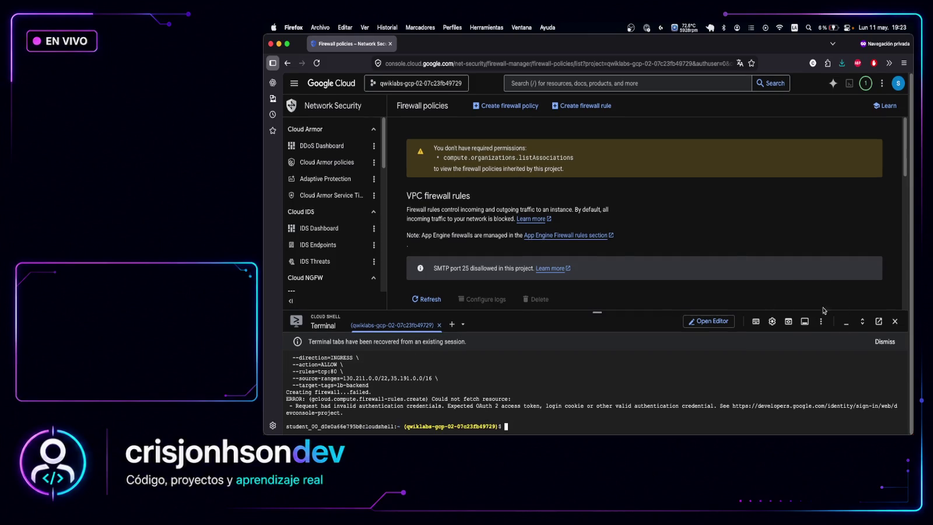
Close Cloud Shell and reopen it in a fresh session
{"action": "left_click", "coordinate": [894, 321]}
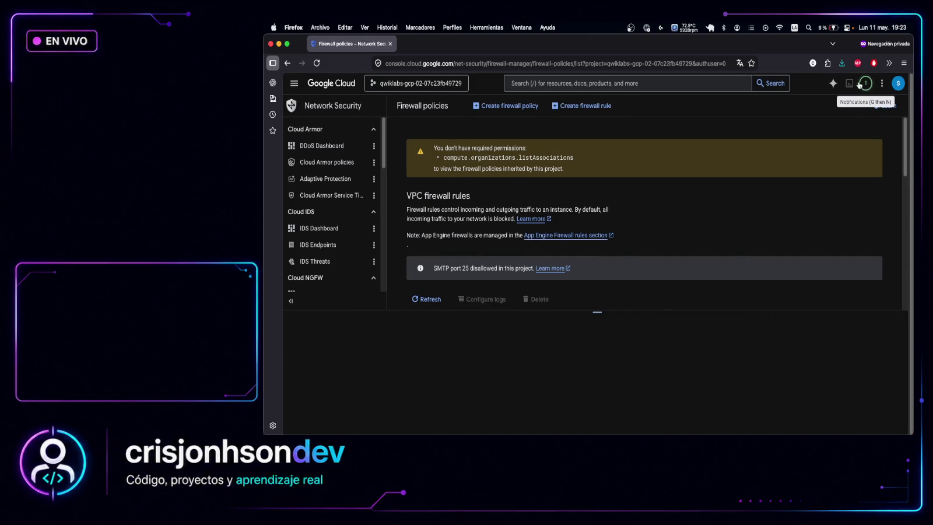
{"action": "key", "text": "g"}
{"action": "key", "text": "s"}
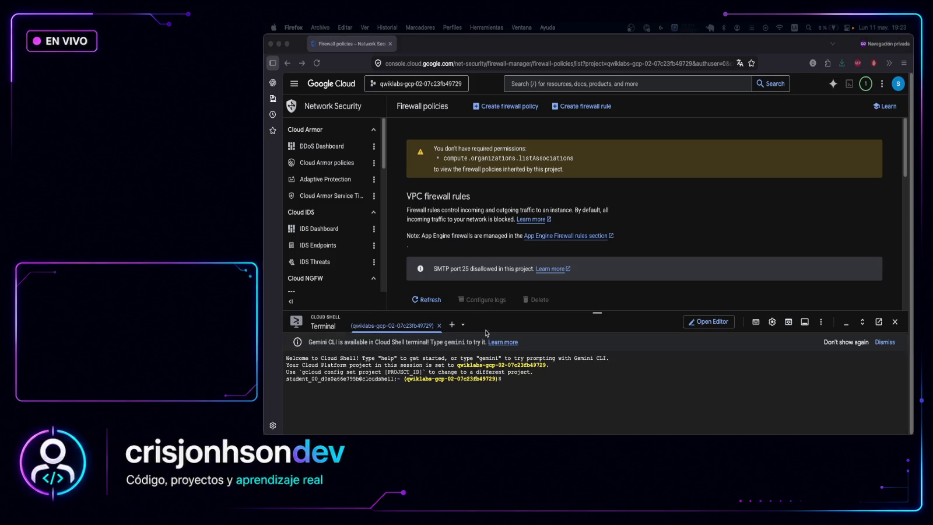
List the firewall rules in Cloud Shell and check the app-allow-http network name
{"action": "left_click", "coordinate": [547, 379]}
{"action": "key", "text": "super+v"}
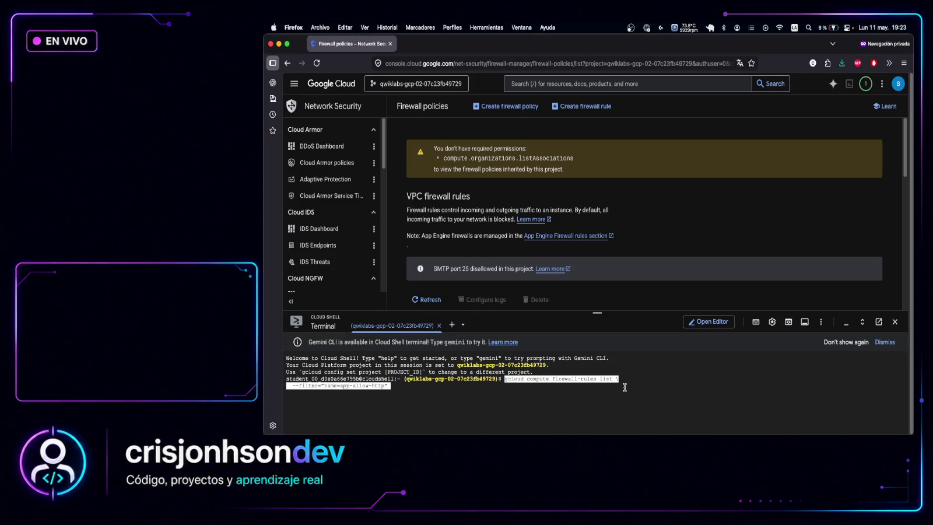
{"action": "key", "text": "Return"}
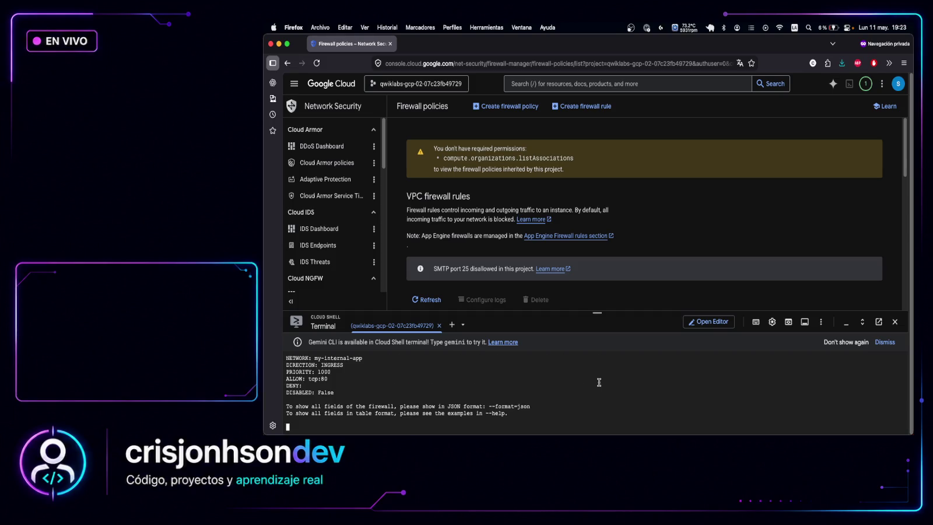
{"action": "scroll", "coordinate": [335, 379], "scroll_direction": "up", "scroll_amount": 2}
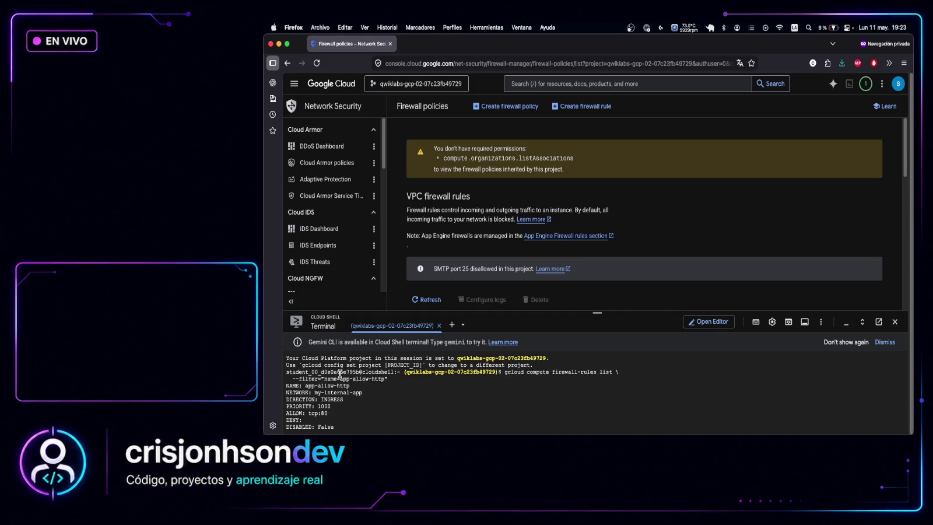
{"action": "left_click_drag", "start_coordinate": [331, 392], "coordinate": [394, 391]}
{"action": "scroll", "coordinate": [395, 389], "scroll_direction": "down", "scroll_amount": 2}
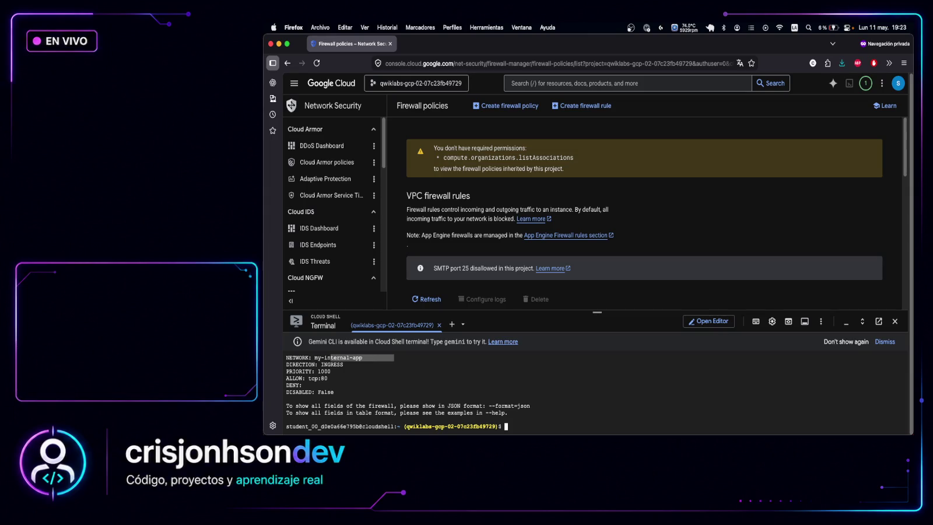
Create app-allow-health-check allowing tcp:80 from 130.211.0.0/22 and 35.191.0.0/16 to lb-backend
{"action": "key", "text": "super+Tab"}
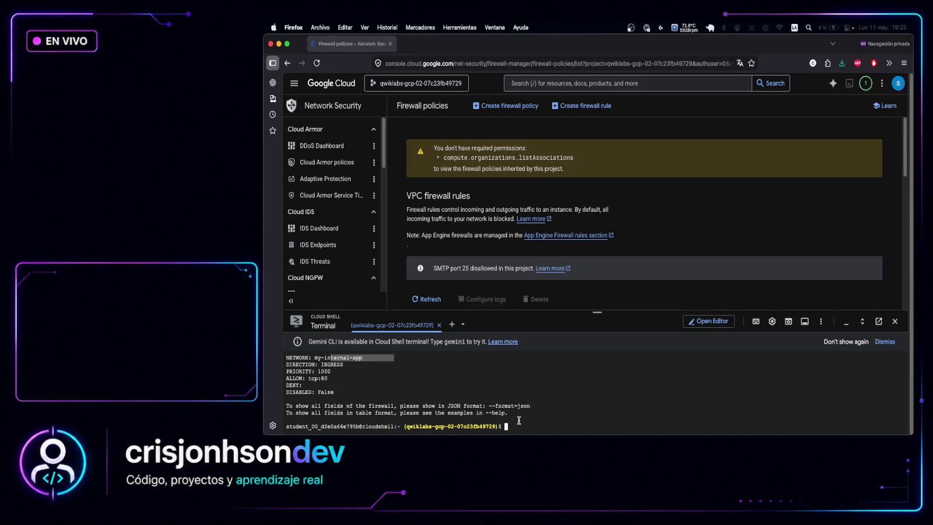
{"action": "key", "text": "super+Tab"}
{"action": "type", "text": "gcloud compute firewall-rules create app-allow-health-check \\   --network=my-internal-app \\   --direction=INGRESS \\   --action=ALLOW \\   --rules=tcp:80 \\   --source-ranges=130.211.0.0/22,35.191.0.0/16 \\   --target-tags=lb-backend"}
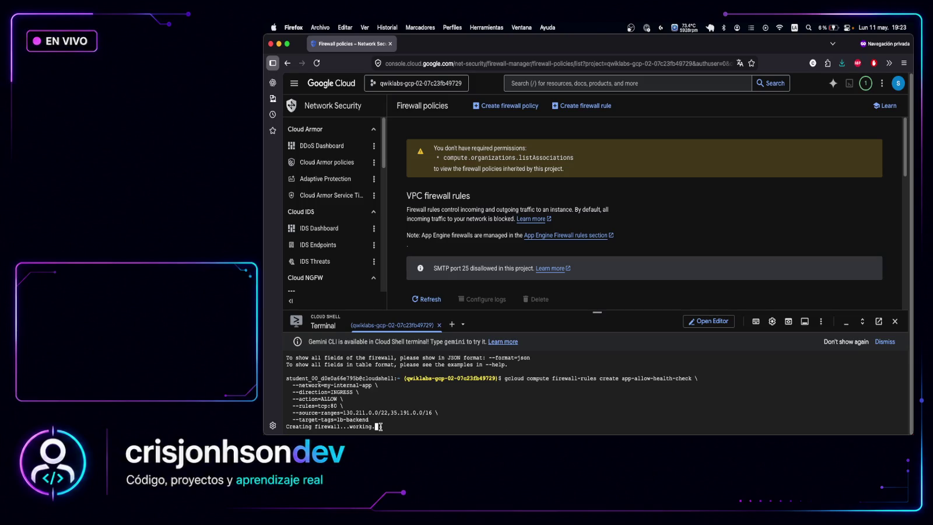
{"action": "key", "text": "ctrl+shift+Right"}
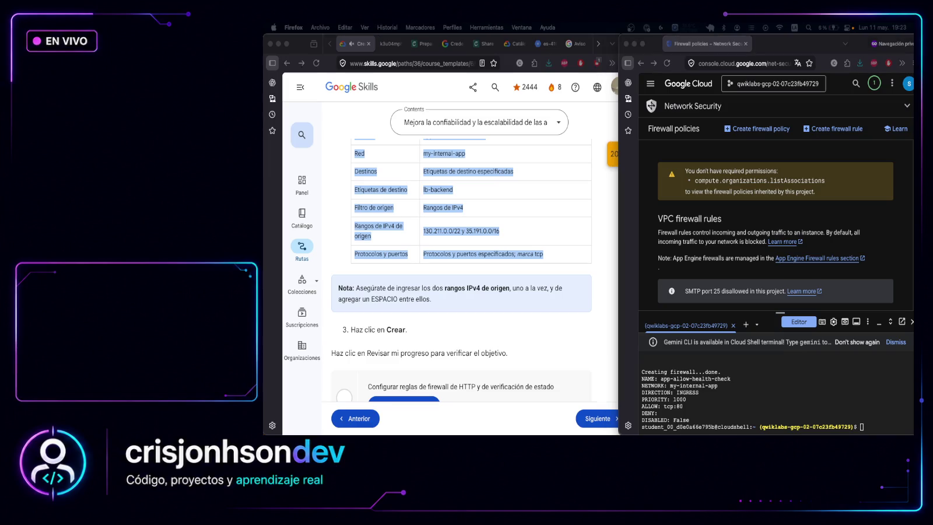
Describe app-allow-health-check to confirm its source ranges and target tag
{"action": "left_click", "coordinate": [879, 426]}
{"action": "type", "text": "gcloud compute firewall-rules describe app-allow-health-check \\   --format=\"table(name,network,direction,sourceRanges,allowed,targetTags)\""}
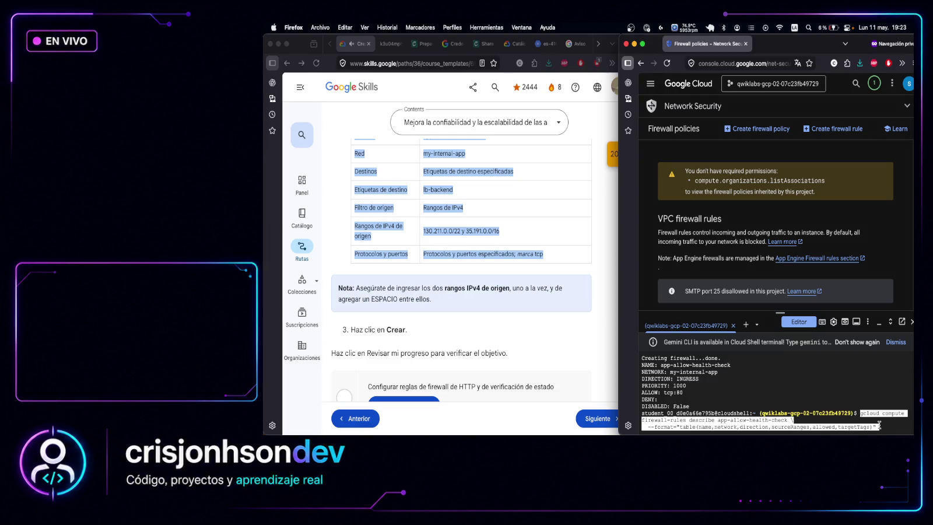
{"action": "key", "text": "Return"}
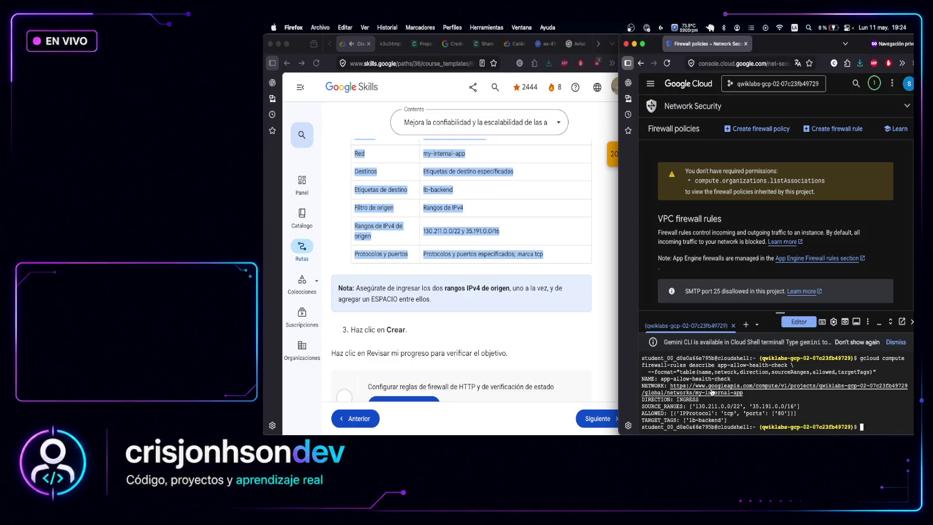
{"action": "mouse_move", "coordinate": [816, 407]}
{"action": "left_mouse_down"}
{"action": "mouse_move", "coordinate": [671, 399]}
{"action": "mouse_move", "coordinate": [699, 399]}
{"action": "left_mouse_up"}
Scroll the lab instructions to the instance template introduction and highlight it
{"action": "left_click", "coordinate": [511, 259]}
{"action": "scroll", "coordinate": [490, 291], "scroll_direction": "down", "scroll_amount": 2}
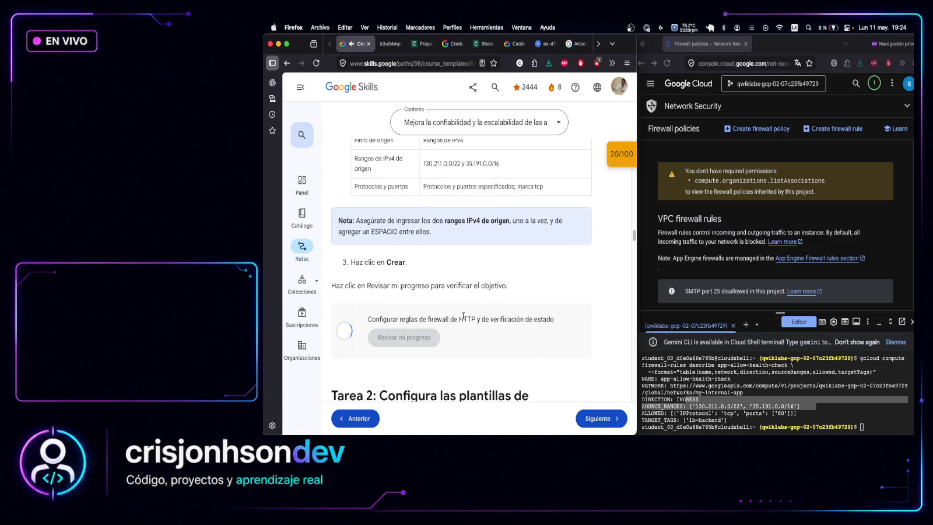
{"action": "scroll", "coordinate": [464, 316], "scroll_direction": "down", "scroll_amount": 5}
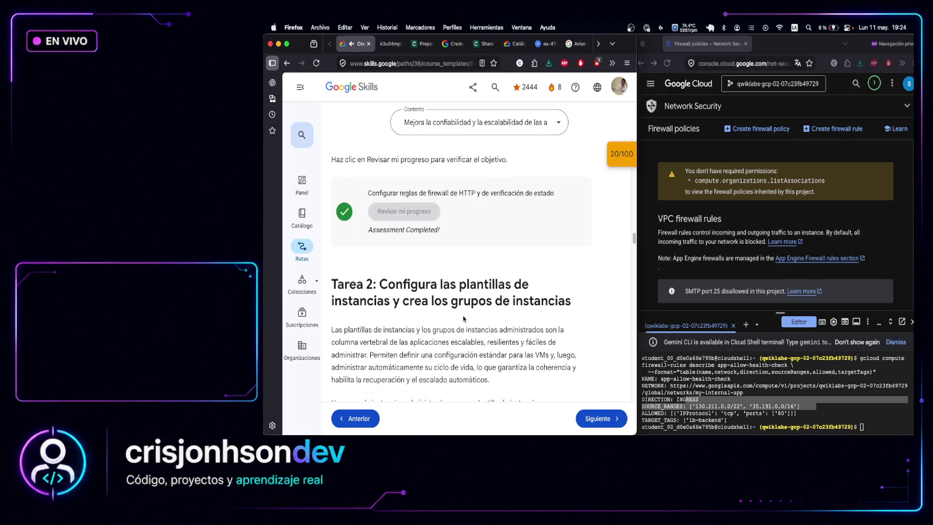
{"action": "scroll", "coordinate": [463, 319], "scroll_direction": "down", "scroll_amount": 6}
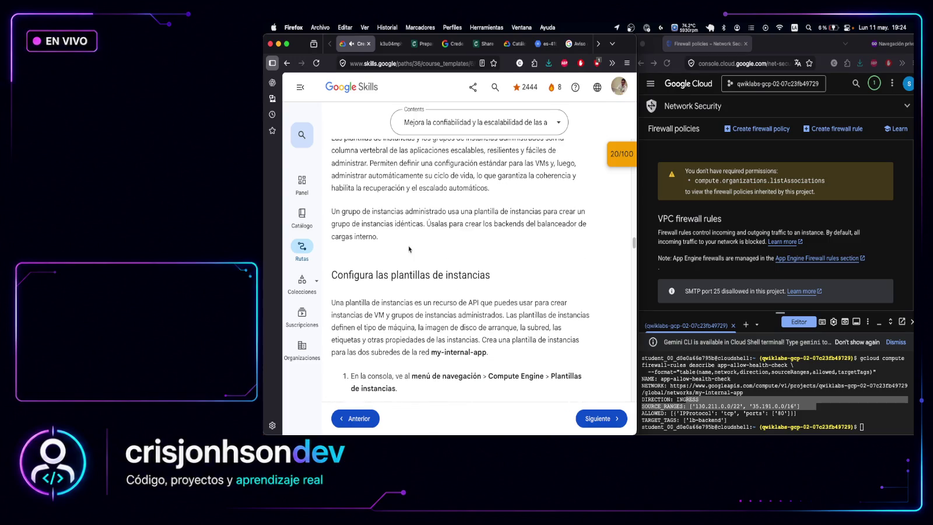
{"action": "scroll", "coordinate": [411, 252], "scroll_direction": "down", "scroll_amount": 2}
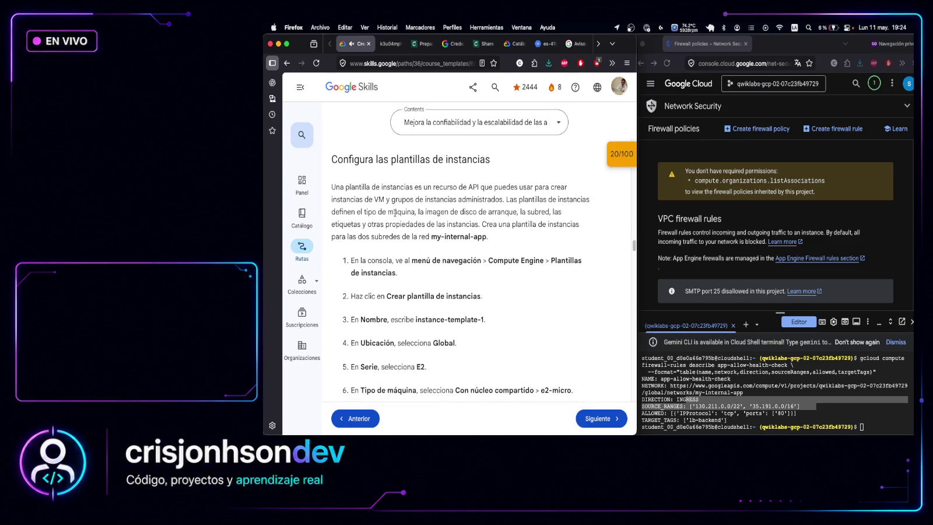
{"action": "mouse_move", "coordinate": [382, 187]}
{"action": "left_mouse_down"}
{"action": "mouse_move", "coordinate": [574, 187]}
{"action": "mouse_move", "coordinate": [478, 196]}
{"action": "mouse_move", "coordinate": [559, 199]}
{"action": "mouse_move", "coordinate": [403, 273]}
{"action": "mouse_move", "coordinate": [492, 296]}
{"action": "left_mouse_up"}
Settle the lesson at 'Configura las plantillas de instancias', then open the console's navigation menu
{"action": "scroll", "coordinate": [493, 294], "scroll_direction": "down", "scroll_amount": 2}
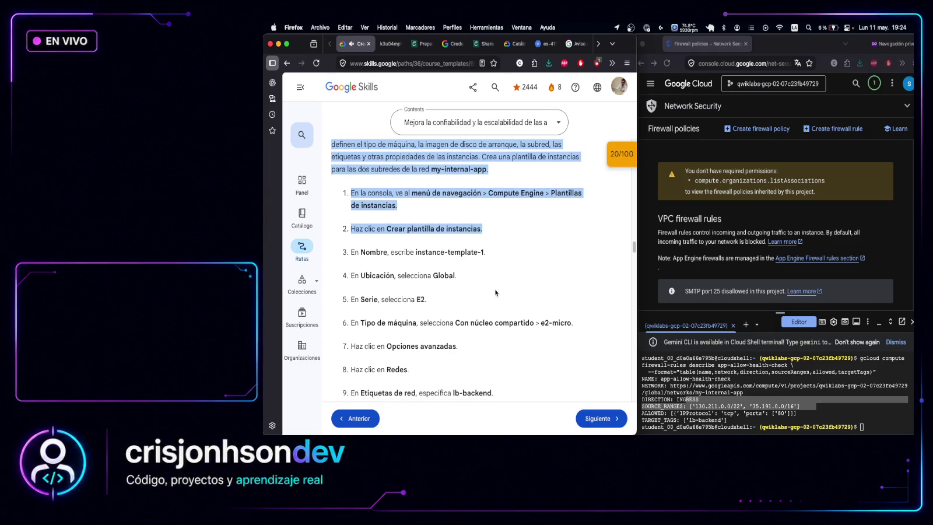
{"action": "scroll", "coordinate": [465, 271], "scroll_direction": "down", "scroll_amount": 1}
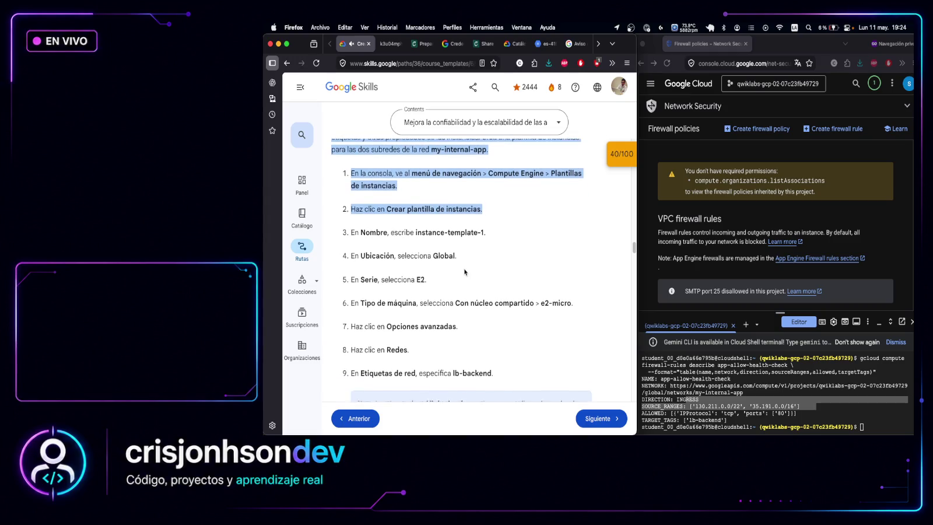
{"action": "scroll", "coordinate": [465, 272], "scroll_direction": "down", "scroll_amount": 5}
{"action": "scroll", "coordinate": [465, 269], "scroll_direction": "down", "scroll_amount": 8}
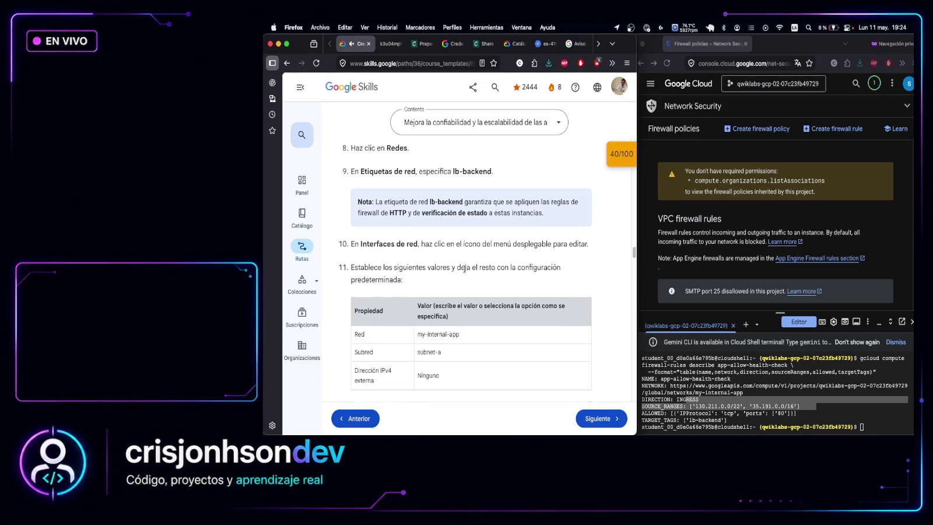
{"action": "scroll", "coordinate": [465, 271], "scroll_direction": "down", "scroll_amount": 6}
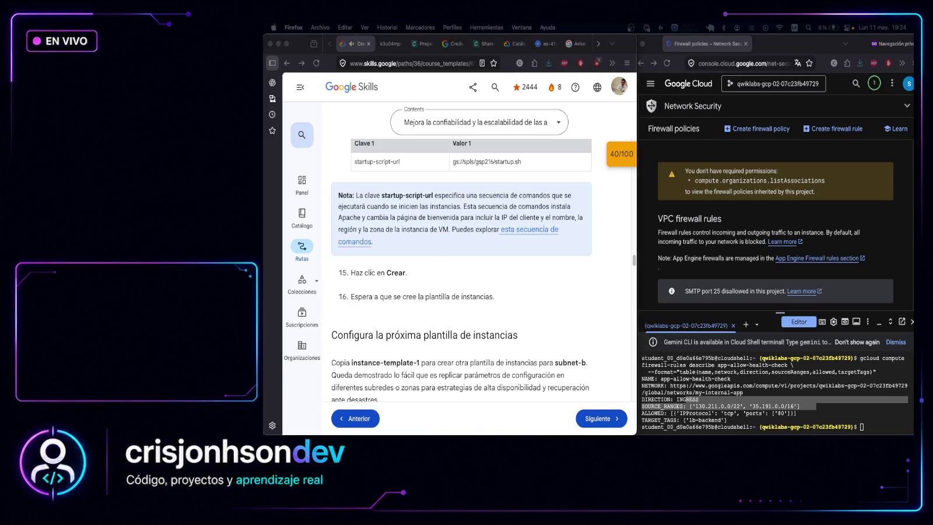
{"action": "scroll", "coordinate": [458, 257], "scroll_direction": "up", "scroll_amount": 15}
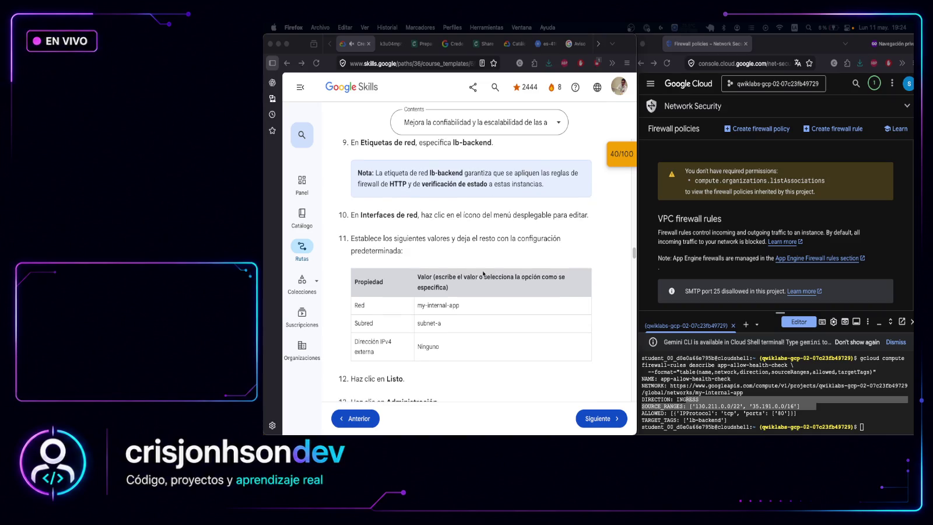
{"action": "scroll", "coordinate": [486, 272], "scroll_direction": "up", "scroll_amount": 5}
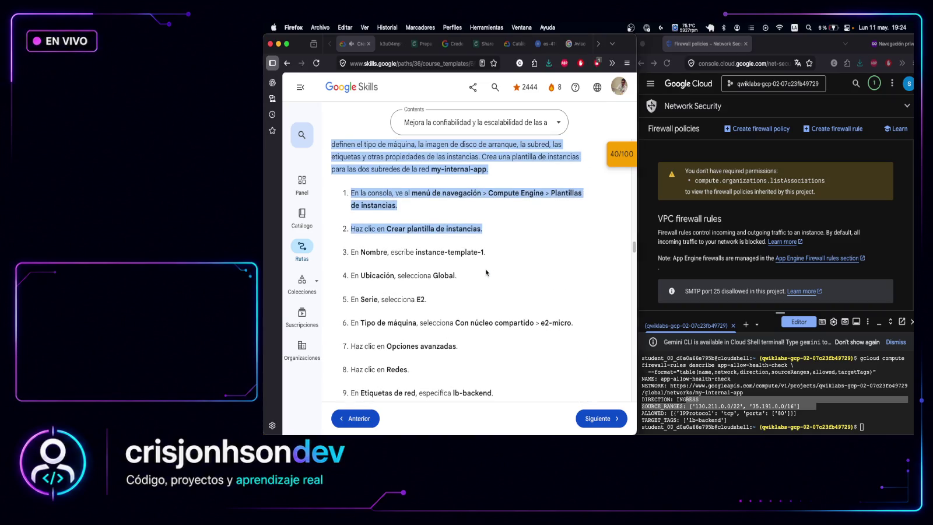
{"action": "scroll", "coordinate": [548, 275], "scroll_direction": "down", "scroll_amount": 15}
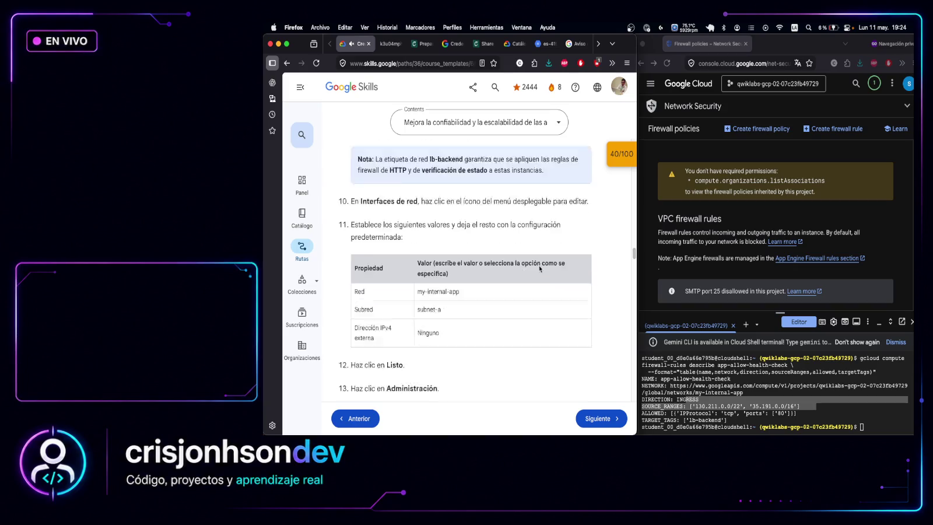
{"action": "scroll", "coordinate": [540, 268], "scroll_direction": "down", "scroll_amount": 3}
{"action": "scroll", "coordinate": [513, 285], "scroll_direction": "down", "scroll_amount": 3}
{"action": "scroll", "coordinate": [503, 295], "scroll_direction": "up", "scroll_amount": 3}
{"action": "scroll", "coordinate": [505, 289], "scroll_direction": "up", "scroll_amount": 15}
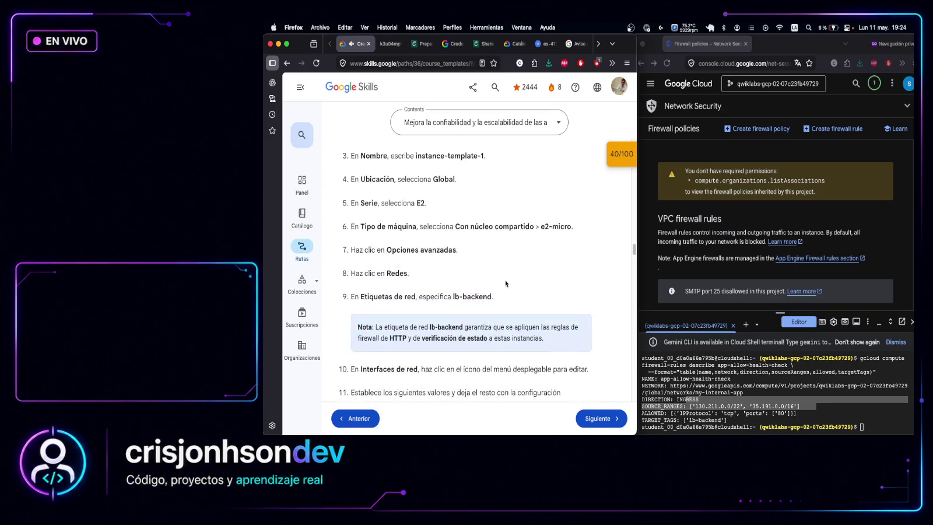
{"action": "left_click", "coordinate": [505, 284]}
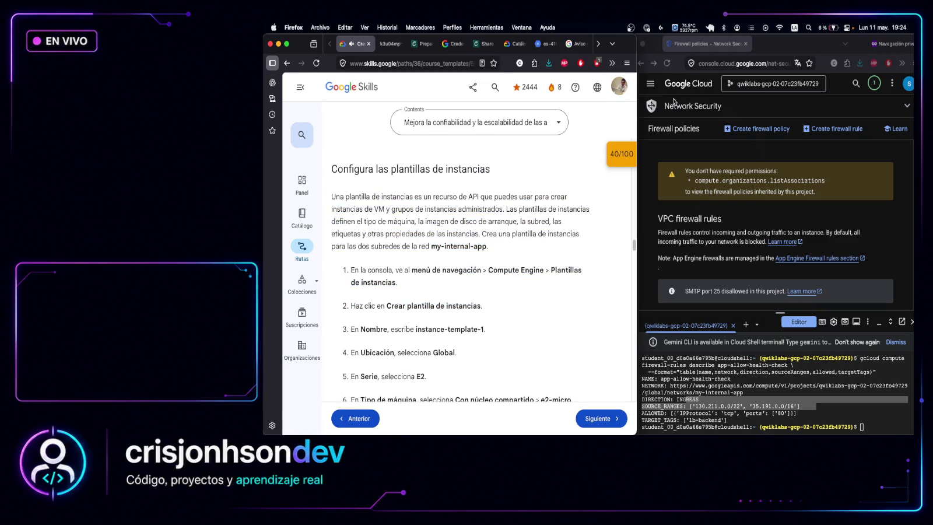
{"action": "left_click", "coordinate": [652, 85]}
{"action": "left_click", "coordinate": [652, 85]}
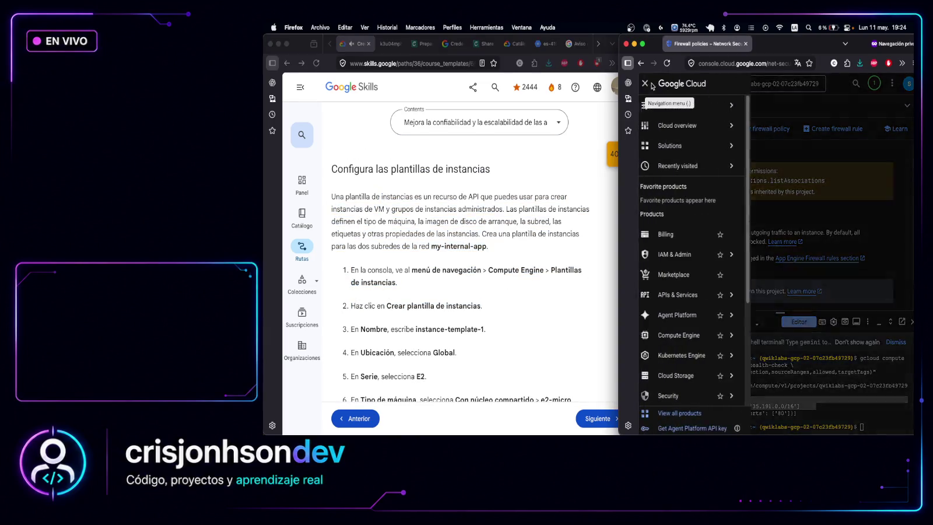
Go to Compute Engine > Instance templates and start a new instance template
{"action": "mouse_move", "coordinate": [679, 294]}
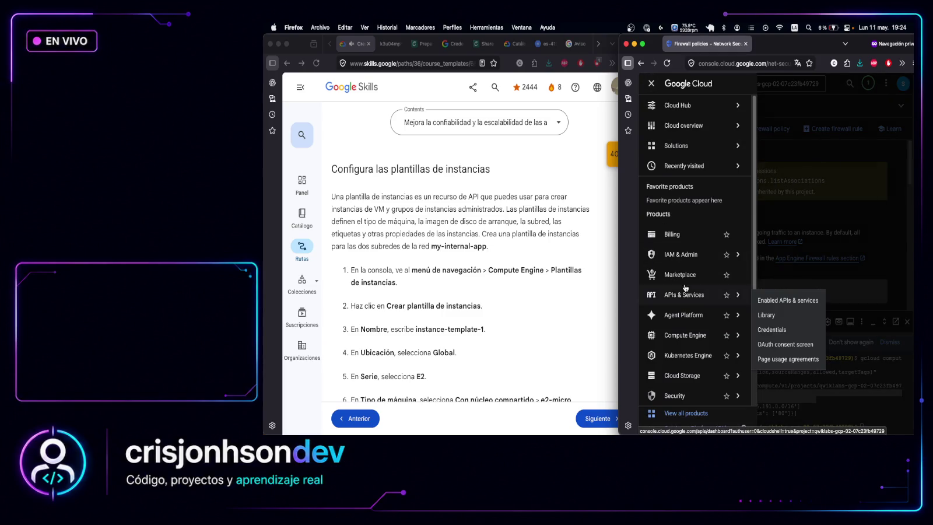
{"action": "mouse_move", "coordinate": [700, 335]}
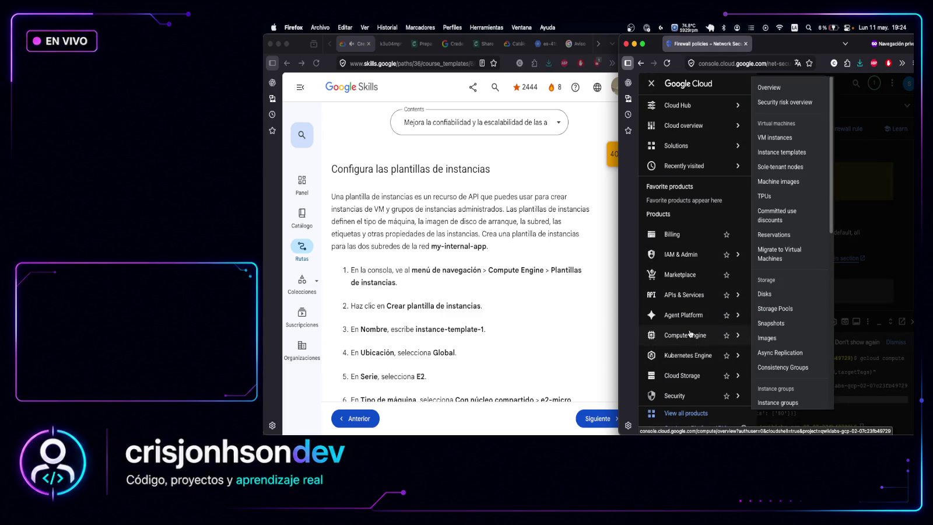
{"action": "left_click", "coordinate": [785, 151]}
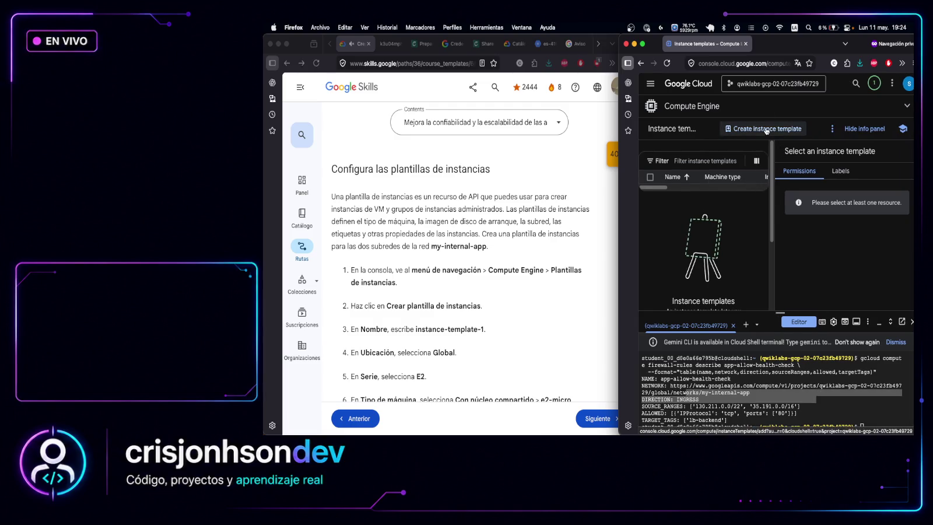
{"action": "scroll", "coordinate": [511, 286], "scroll_direction": "down", "scroll_amount": 4}
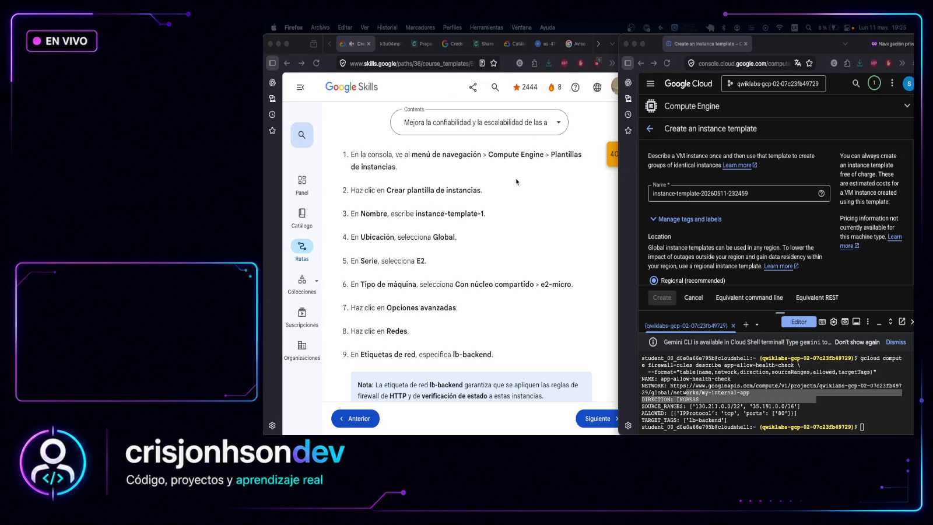
Name the template instance-template-1 and set its location to Global
{"action": "left_click", "coordinate": [520, 206]}
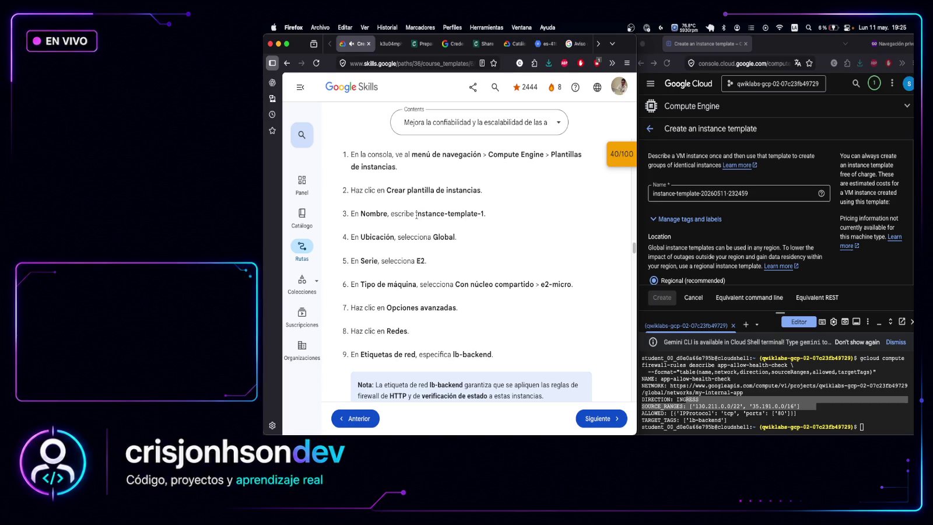
{"action": "left_click_drag", "start_coordinate": [416, 213], "coordinate": [484, 214]}
{"action": "key", "text": "super+c"}
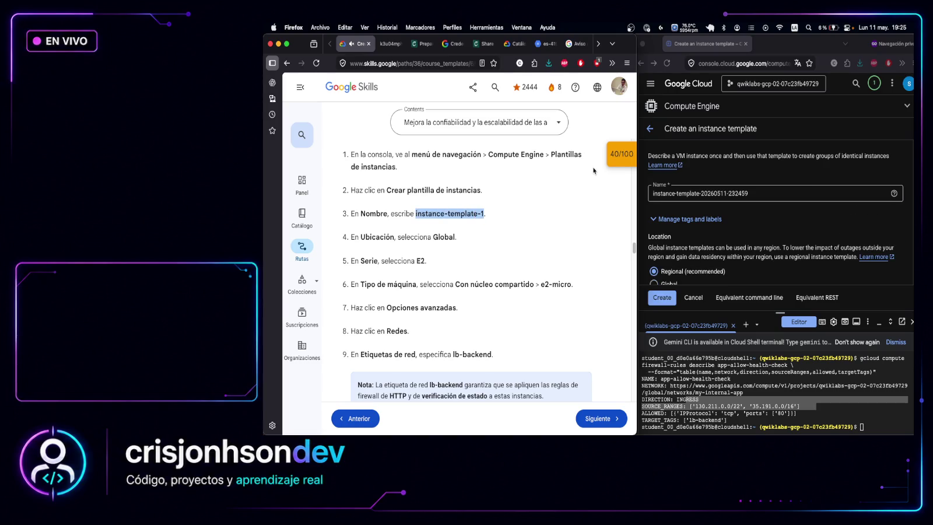
{"action": "left_click", "coordinate": [703, 190]}
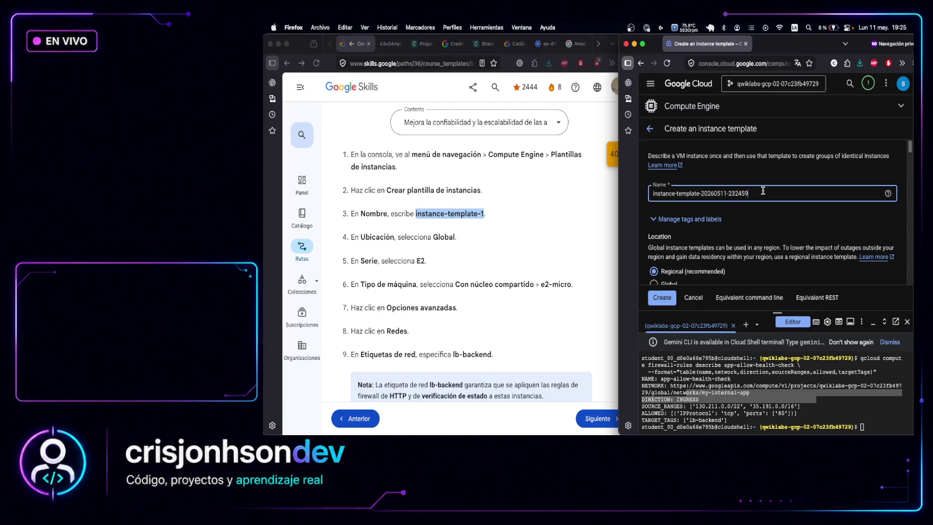
{"action": "triple_click", "coordinate": [706, 190]}
{"action": "key", "text": "super+v"}
{"action": "scroll", "coordinate": [730, 217], "scroll_direction": "down", "scroll_amount": 1}
{"action": "left_click", "coordinate": [669, 258]}
Choose the e2-micro machine type in the E2 series
{"action": "scroll", "coordinate": [729, 198], "scroll_direction": "down", "scroll_amount": 3}
{"action": "scroll", "coordinate": [729, 199], "scroll_direction": "down", "scroll_amount": 5}
{"action": "scroll", "coordinate": [729, 198], "scroll_direction": "down", "scroll_amount": 2}
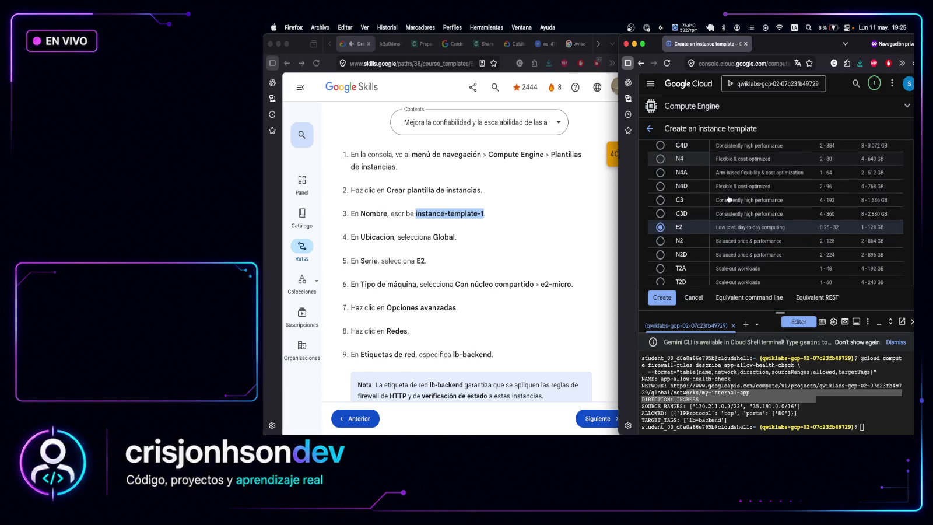
{"action": "scroll", "coordinate": [617, 242], "scroll_direction": "down", "scroll_amount": 3}
{"action": "scroll", "coordinate": [712, 225], "scroll_direction": "down", "scroll_amount": 5}
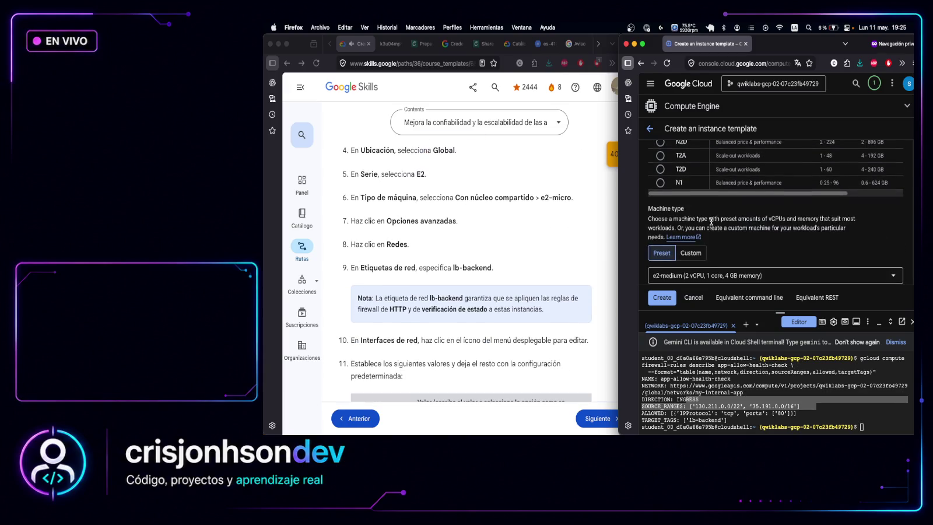
{"action": "left_click", "coordinate": [712, 229]}
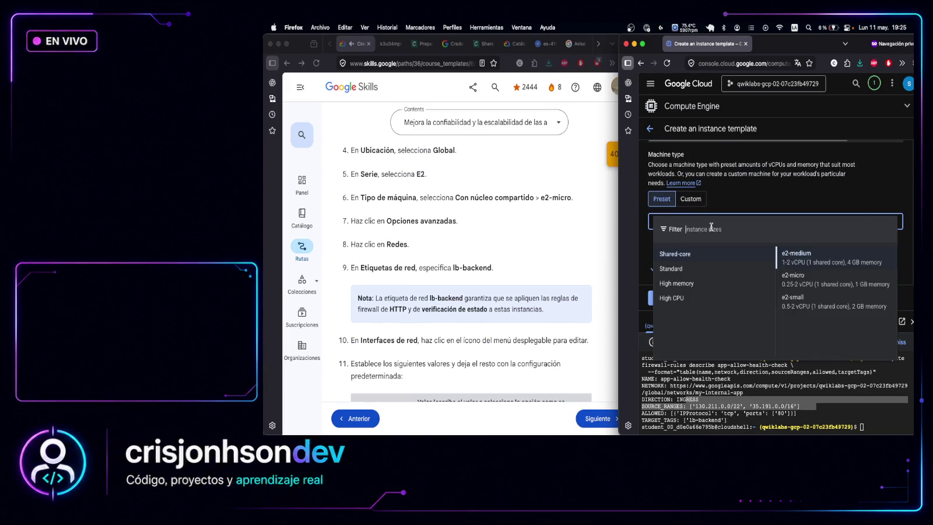
{"action": "left_click", "coordinate": [810, 283]}
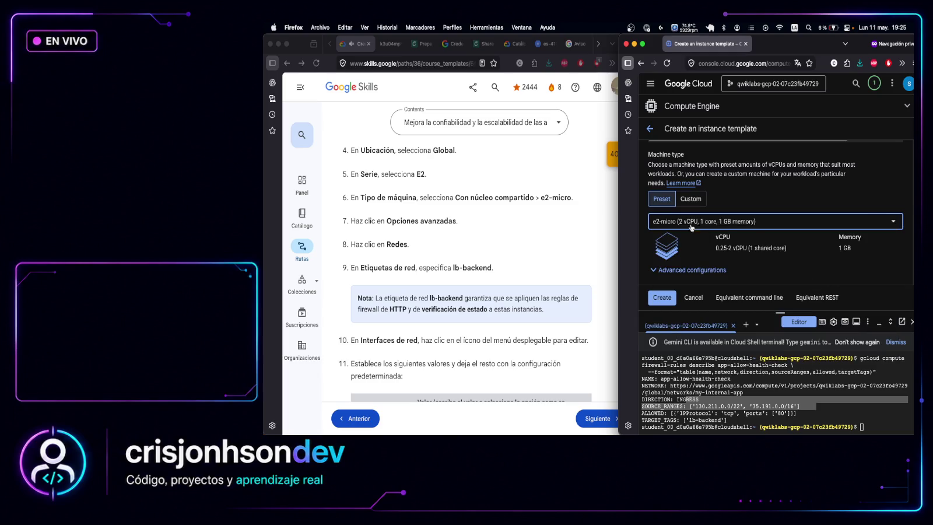
{"action": "scroll", "coordinate": [496, 209], "scroll_direction": "down", "scroll_amount": 2}
{"action": "scroll", "coordinate": [787, 201], "scroll_direction": "down", "scroll_amount": 5}
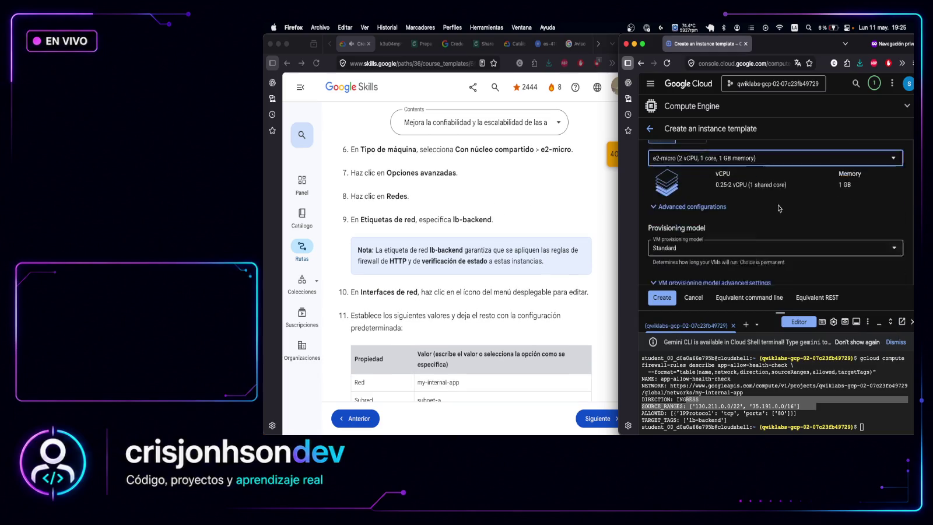
Maximize the console window over the template form
{"action": "scroll", "coordinate": [748, 199], "scroll_direction": "down", "scroll_amount": 8}
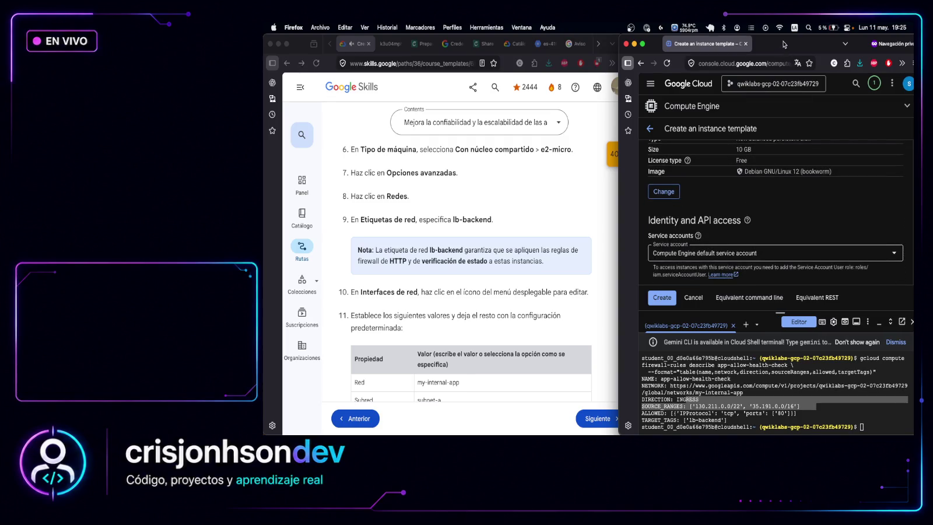
{"action": "key", "text": "ctrl+alt+Return"}
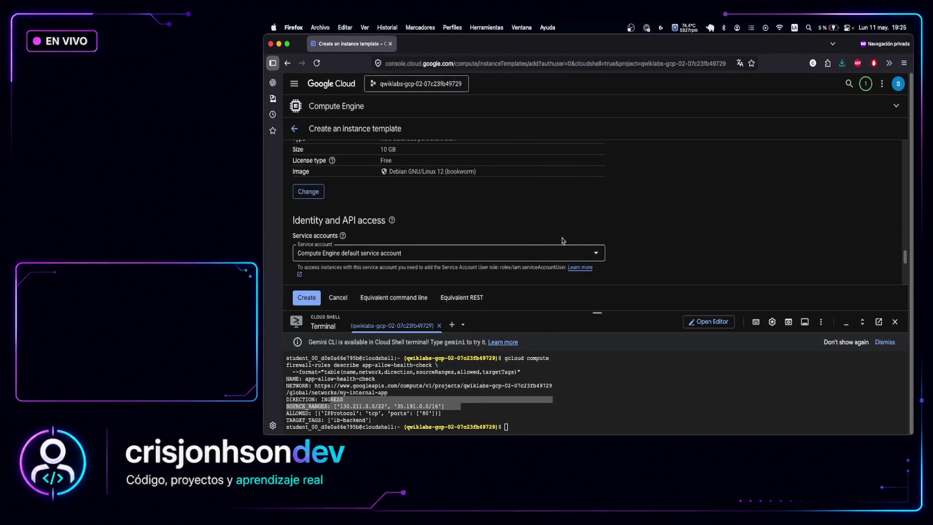
{"action": "scroll", "coordinate": [543, 205], "scroll_direction": "up", "scroll_amount": 5}
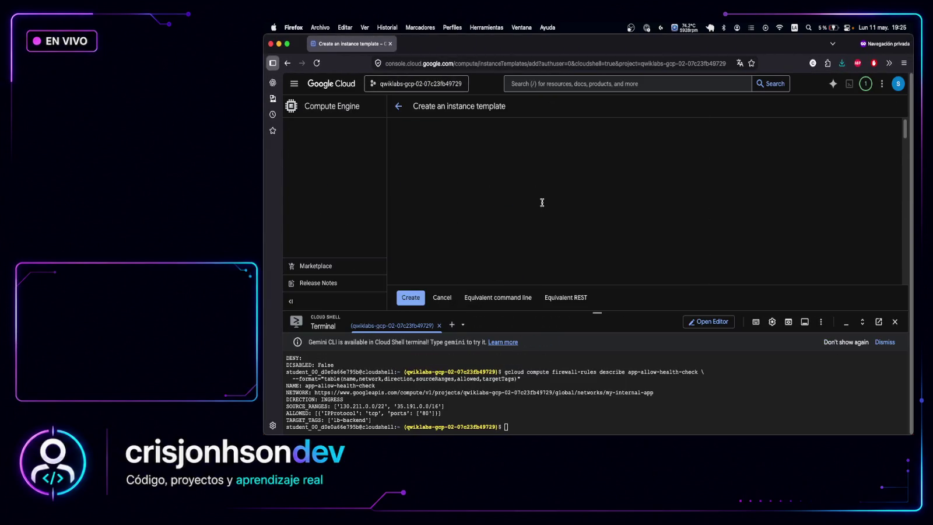
Expand Advanced options, revealing Networking and Disks with the default Debian 12 boot disk
{"action": "scroll", "coordinate": [435, 188], "scroll_direction": "down", "scroll_amount": 1}
{"action": "scroll", "coordinate": [435, 187], "scroll_direction": "down", "scroll_amount": 5}
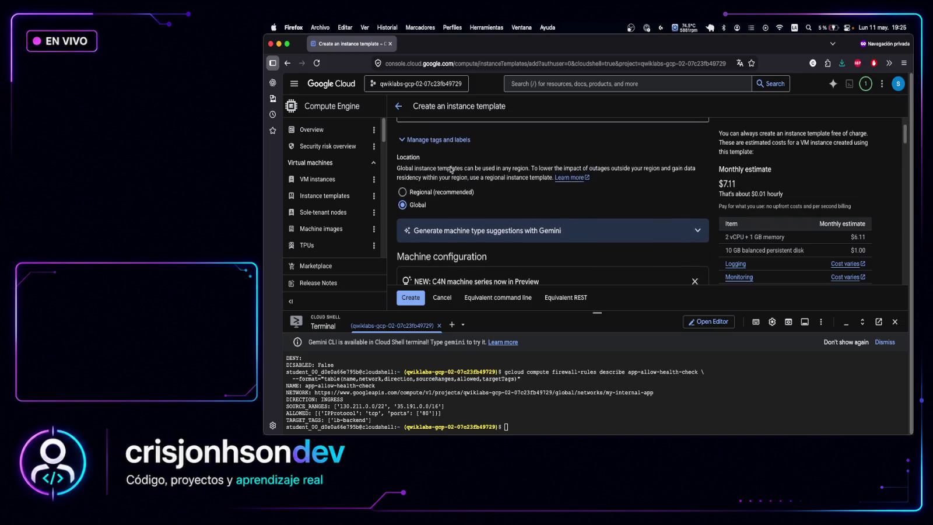
{"action": "scroll", "coordinate": [449, 194], "scroll_direction": "down", "scroll_amount": 10}
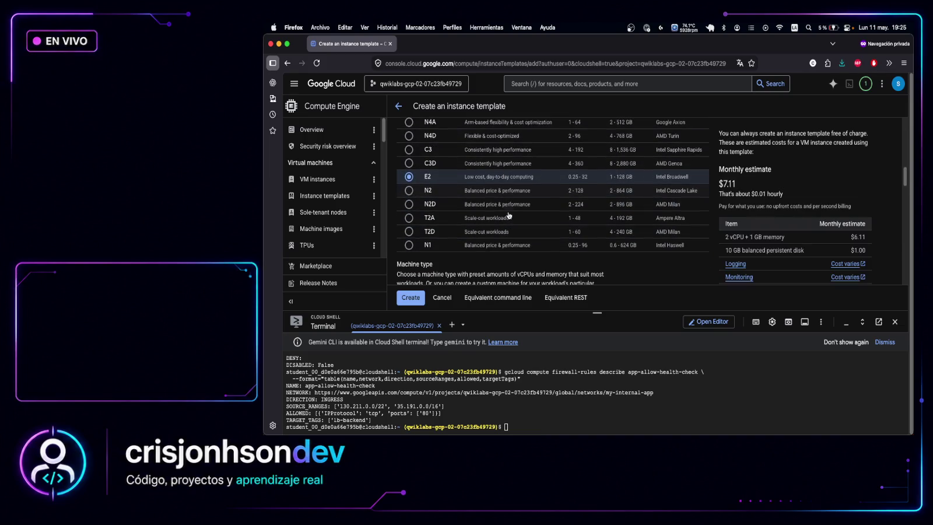
{"action": "scroll", "coordinate": [512, 231], "scroll_direction": "down", "scroll_amount": 3}
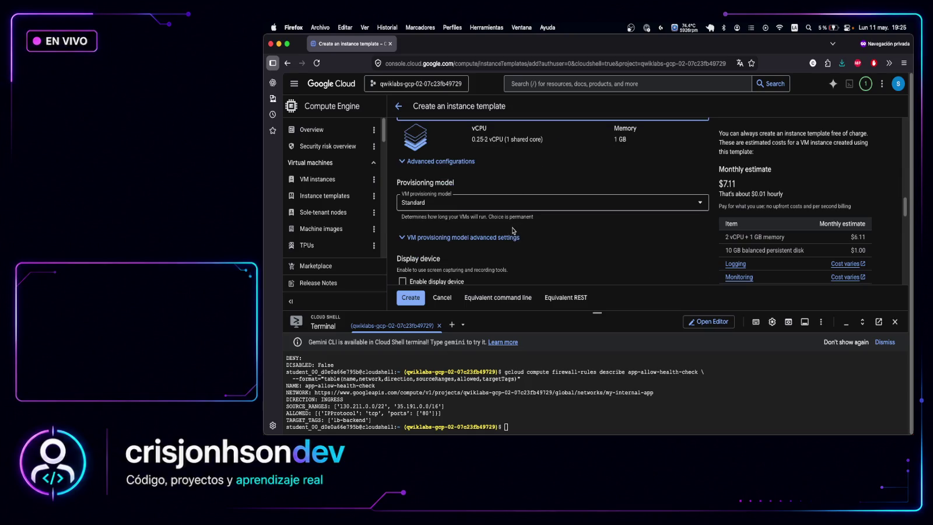
{"action": "scroll", "coordinate": [512, 231], "scroll_direction": "down", "scroll_amount": 15}
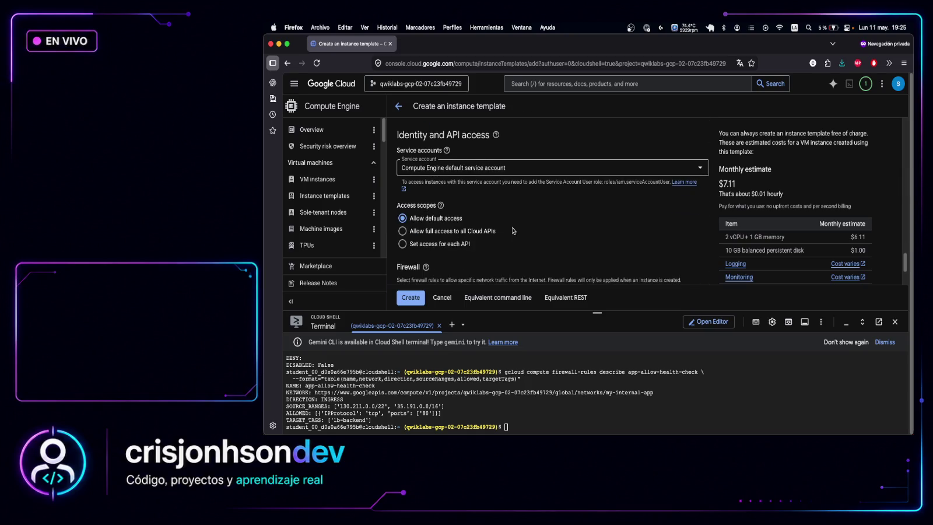
{"action": "scroll", "coordinate": [513, 231], "scroll_direction": "down", "scroll_amount": 3}
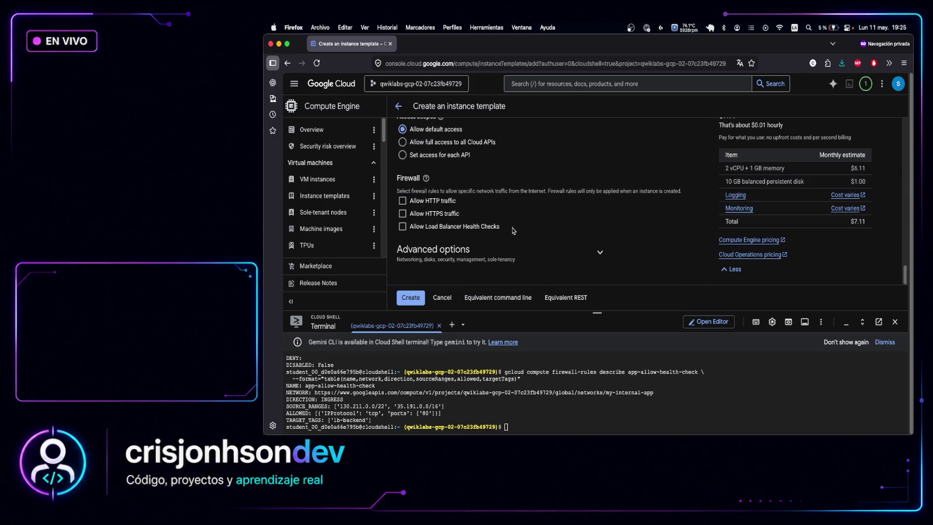
{"action": "left_click", "coordinate": [599, 253]}
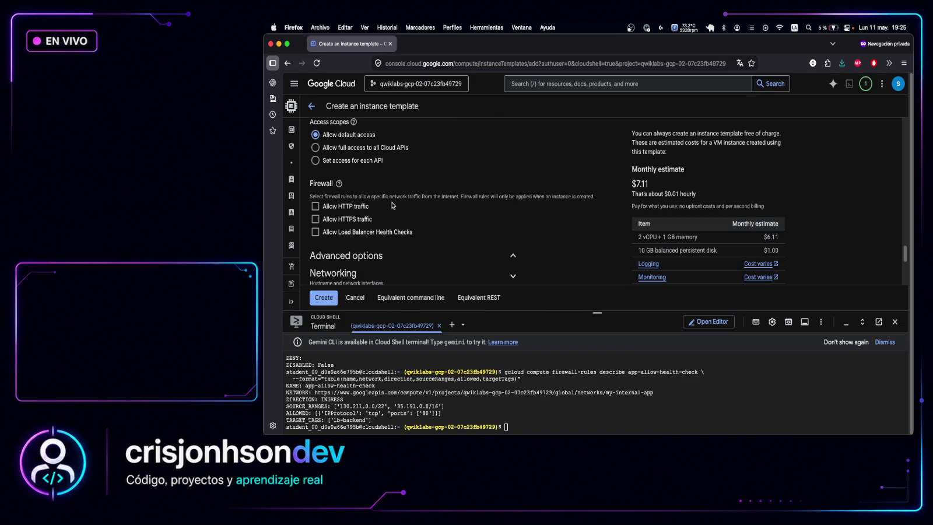
{"action": "scroll", "coordinate": [393, 206], "scroll_direction": "up", "scroll_amount": 4}
{"action": "scroll", "coordinate": [392, 205], "scroll_direction": "up", "scroll_amount": 8}
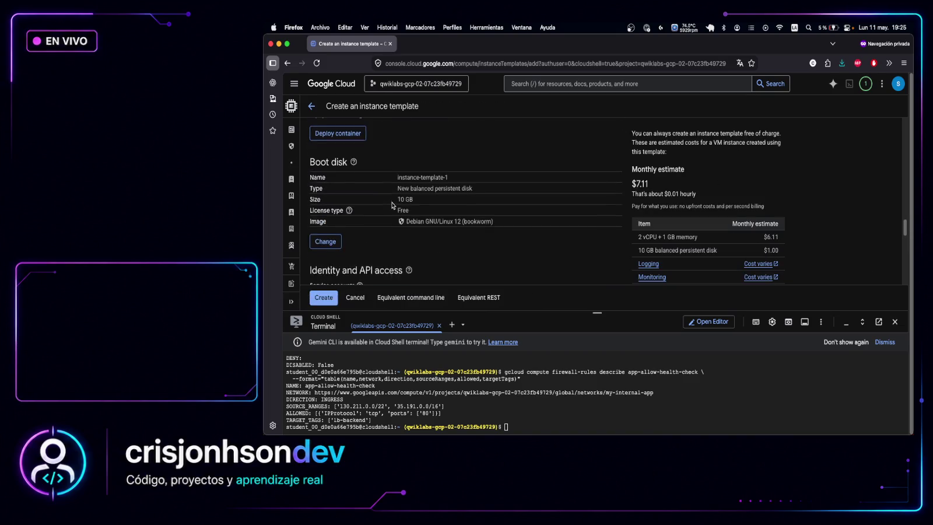
{"action": "scroll", "coordinate": [393, 205], "scroll_direction": "down", "scroll_amount": 8}
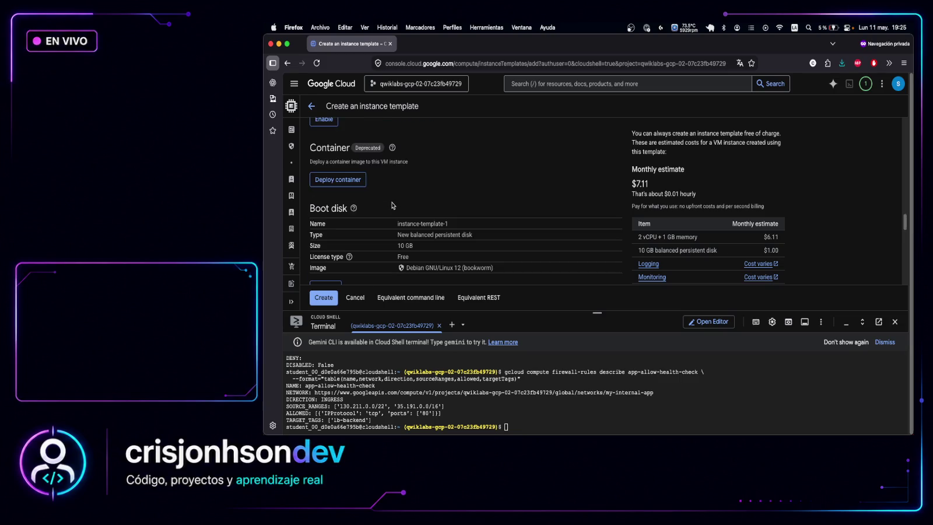
{"action": "scroll", "coordinate": [392, 205], "scroll_direction": "down", "scroll_amount": 6}
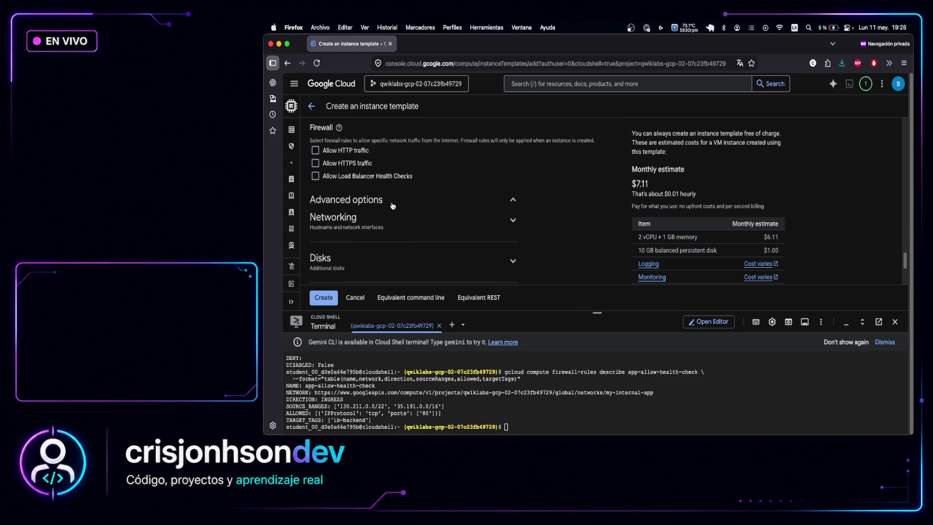
Add lb-backend, copied from lab step 9, as the template's network tag
{"action": "left_click", "coordinate": [354, 166]}
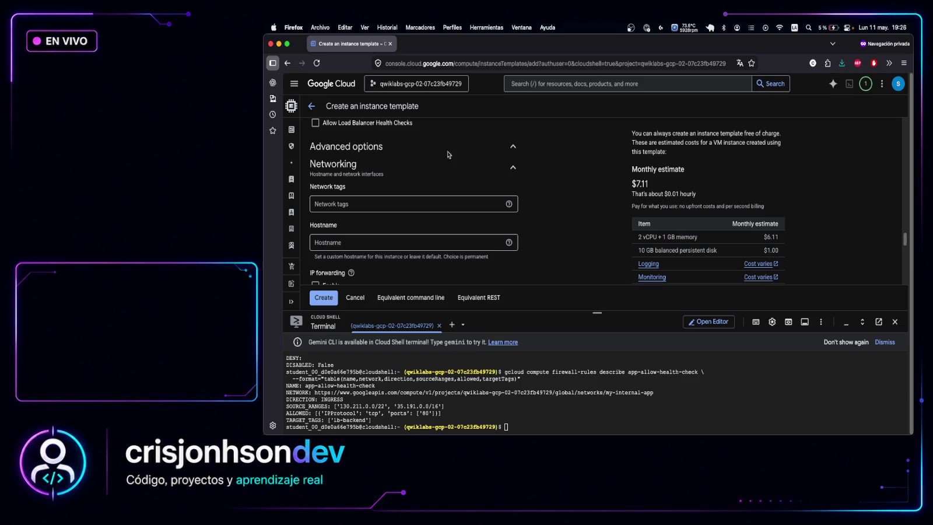
{"action": "key", "text": "ctrl+alt+Right"}
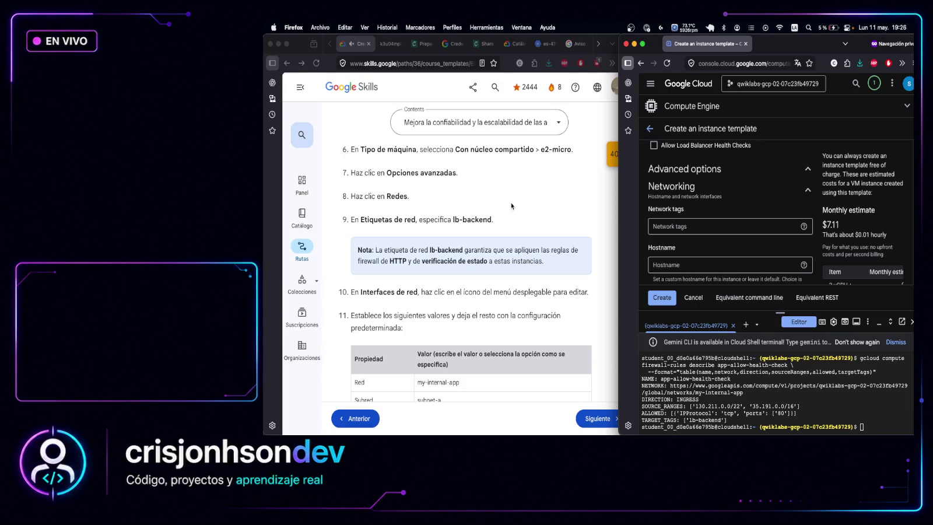
{"action": "scroll", "coordinate": [478, 194], "scroll_direction": "up", "scroll_amount": 1}
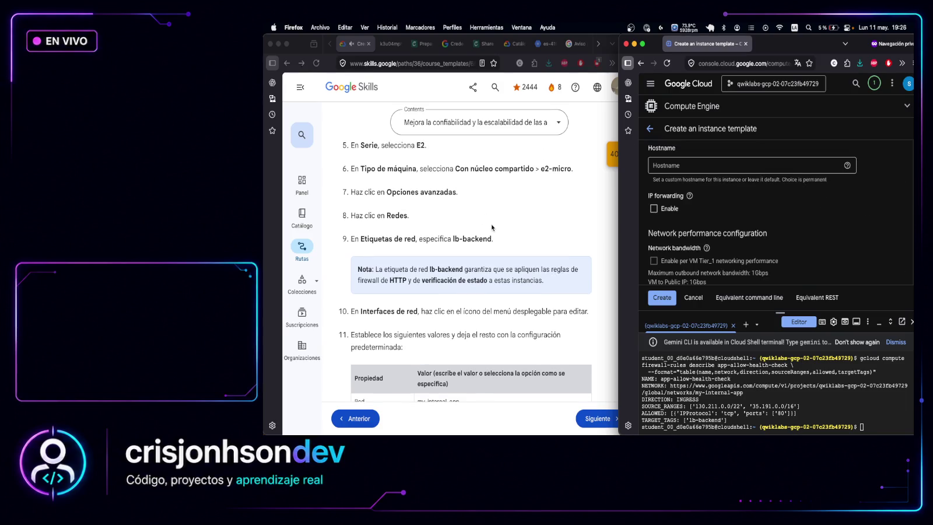
{"action": "left_click", "coordinate": [455, 243]}
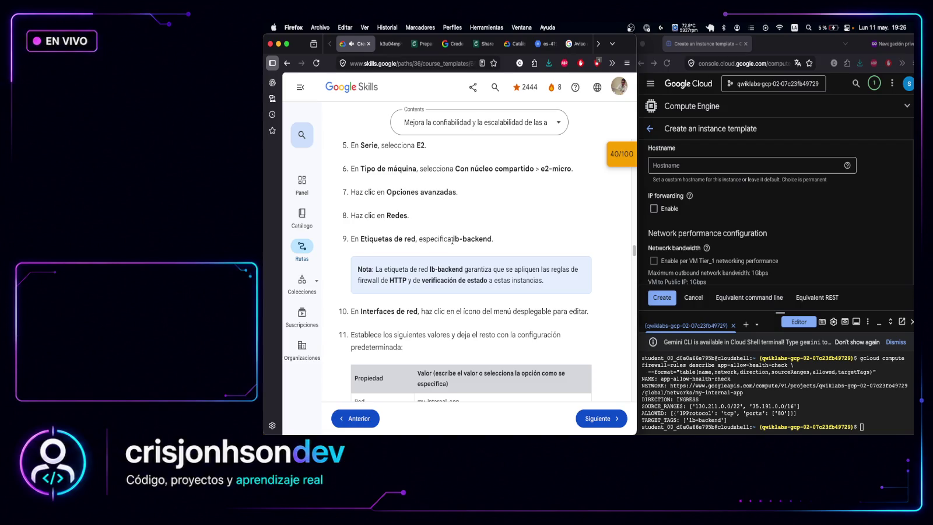
{"action": "left_click_drag", "start_coordinate": [454, 239], "coordinate": [492, 235]}
{"action": "key", "text": "super+c"}
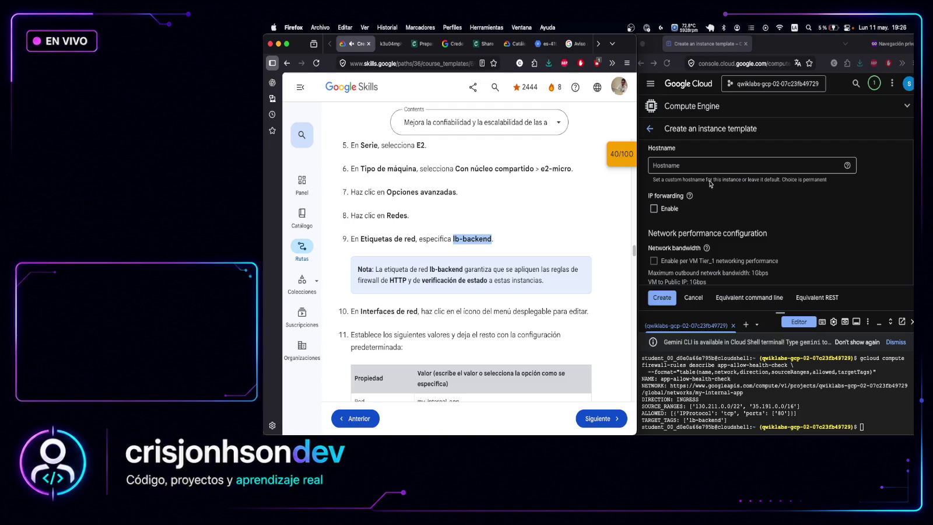
{"action": "left_click", "coordinate": [894, 207]}
{"action": "scroll", "coordinate": [892, 207], "scroll_direction": "up", "scroll_amount": 3}
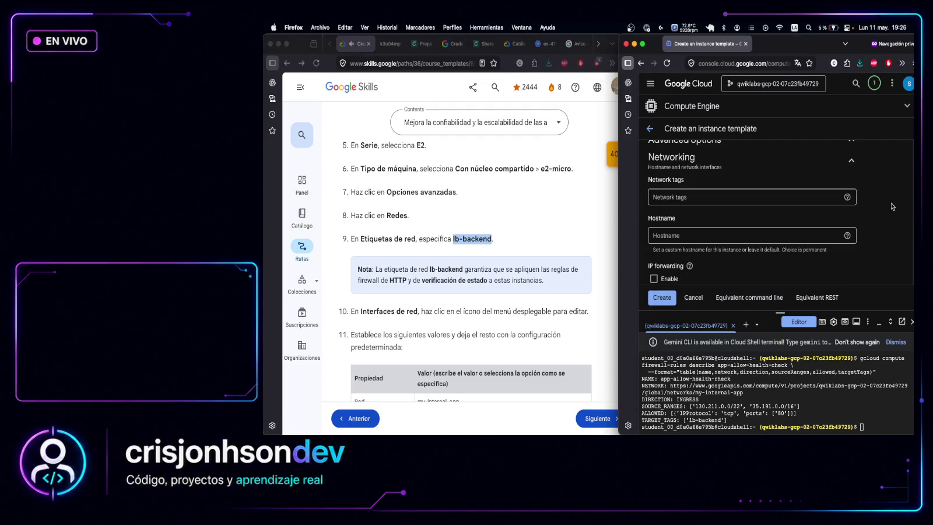
{"action": "left_click", "coordinate": [747, 215]}
{"action": "key", "text": "super+v"}
{"action": "key", "text": "Return"}
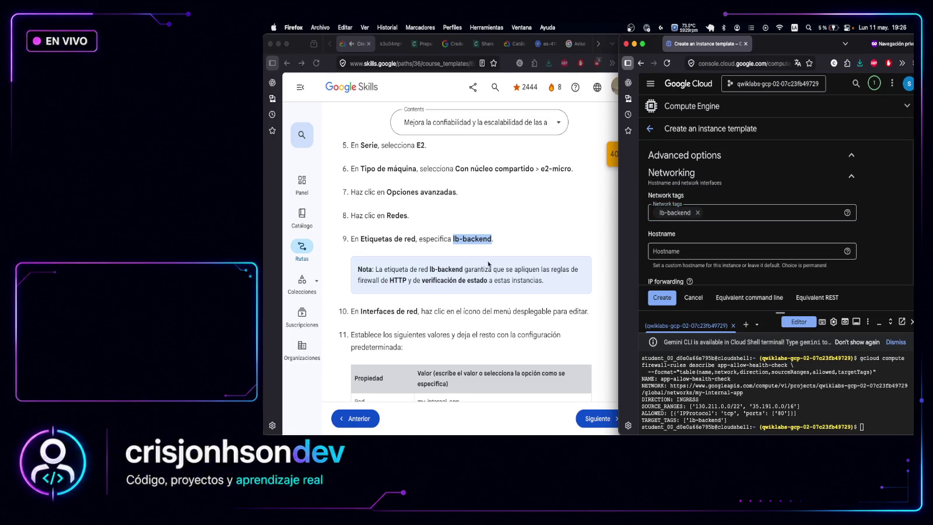
Read the rest of the lab's networking note and return to the template form
{"action": "left_click", "coordinate": [429, 286]}
{"action": "left_click_drag", "start_coordinate": [543, 280], "coordinate": [458, 280]}
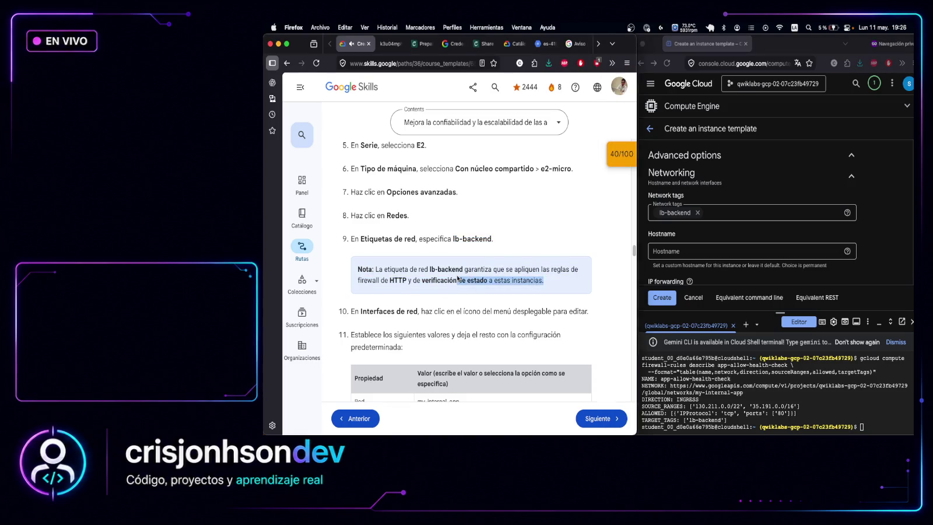
{"action": "scroll", "coordinate": [458, 279], "scroll_direction": "down", "scroll_amount": 3}
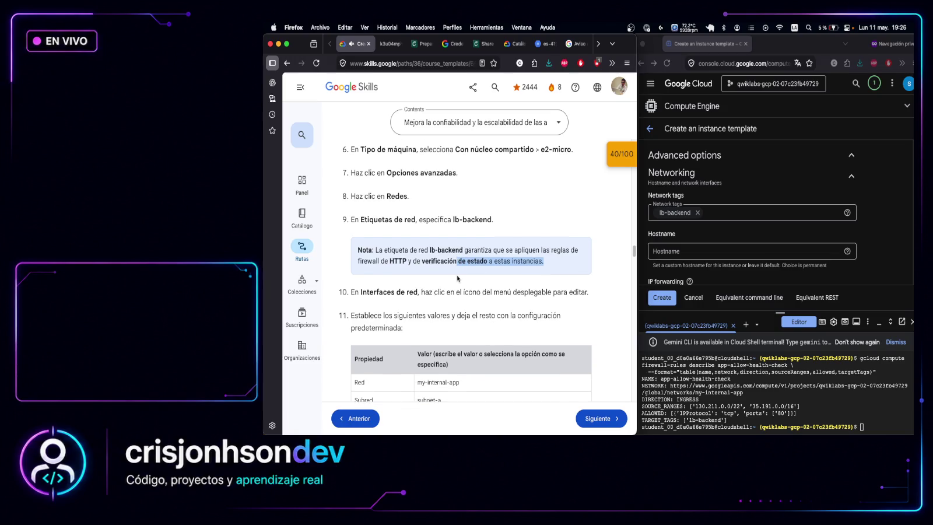
{"action": "scroll", "coordinate": [816, 179], "scroll_direction": "down", "scroll_amount": 4}
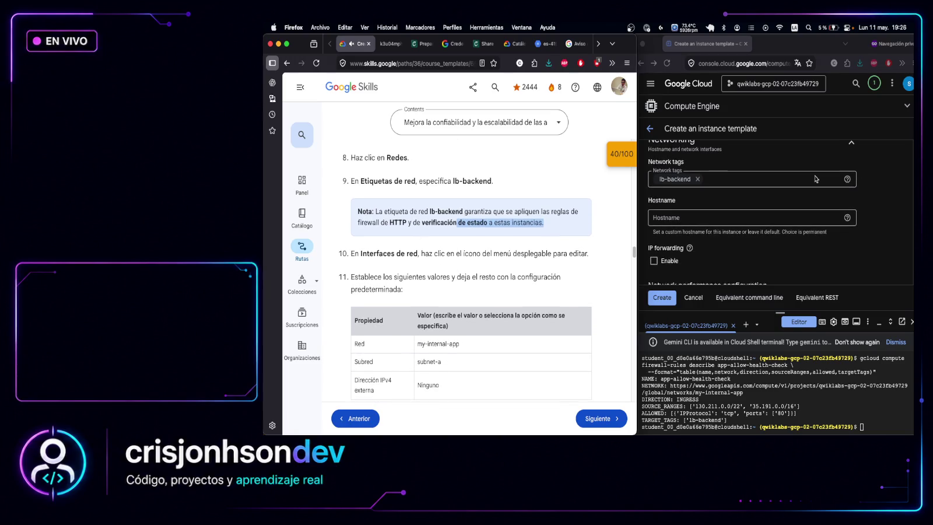
{"action": "scroll", "coordinate": [816, 179], "scroll_direction": "down", "scroll_amount": 3}
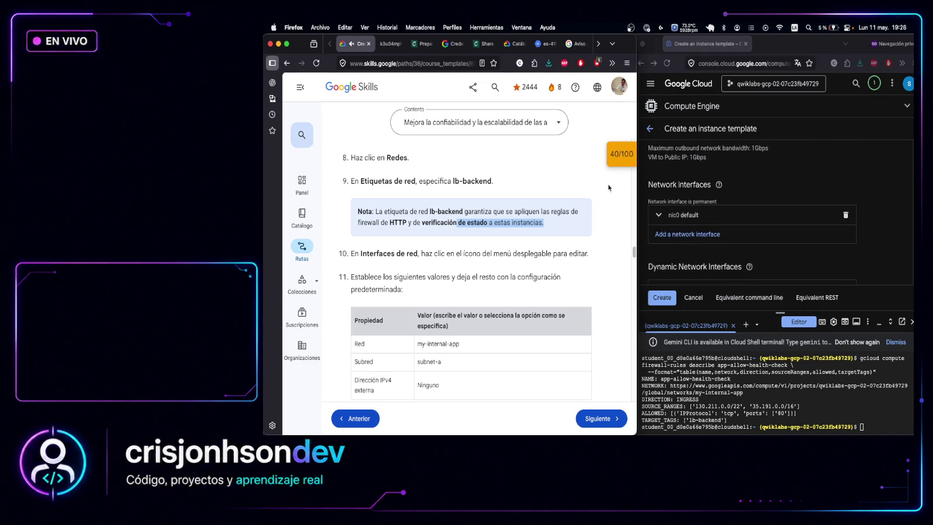
{"action": "left_click", "coordinate": [659, 216]}
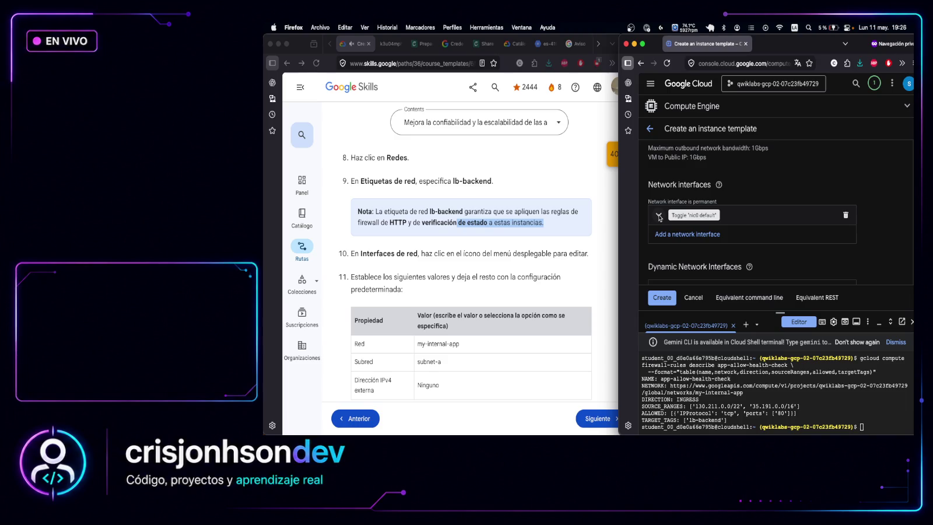
Set nic0's network to my-internal-app and subnetwork to subnet-a (10.10.20.0/24)
{"action": "left_click", "coordinate": [659, 217]}
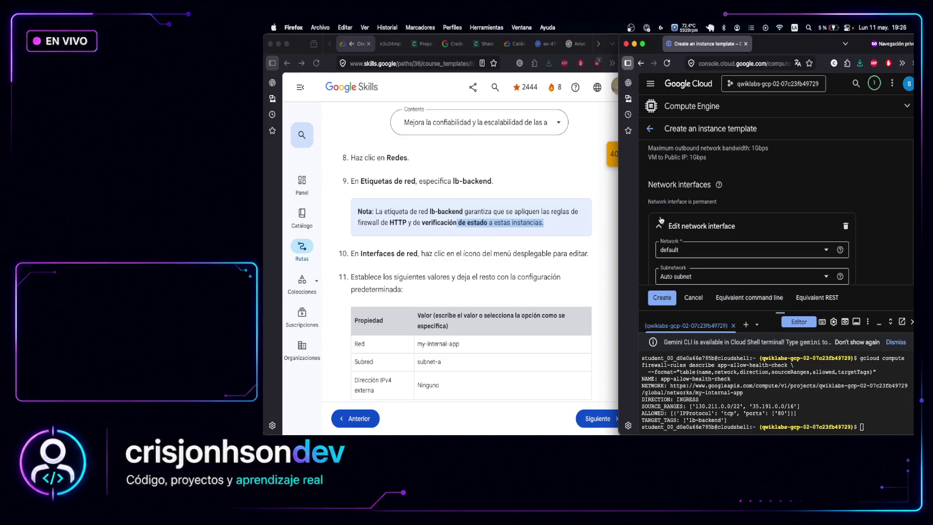
{"action": "scroll", "coordinate": [726, 209], "scroll_direction": "down", "scroll_amount": 1}
{"action": "scroll", "coordinate": [727, 209], "scroll_direction": "down", "scroll_amount": 2}
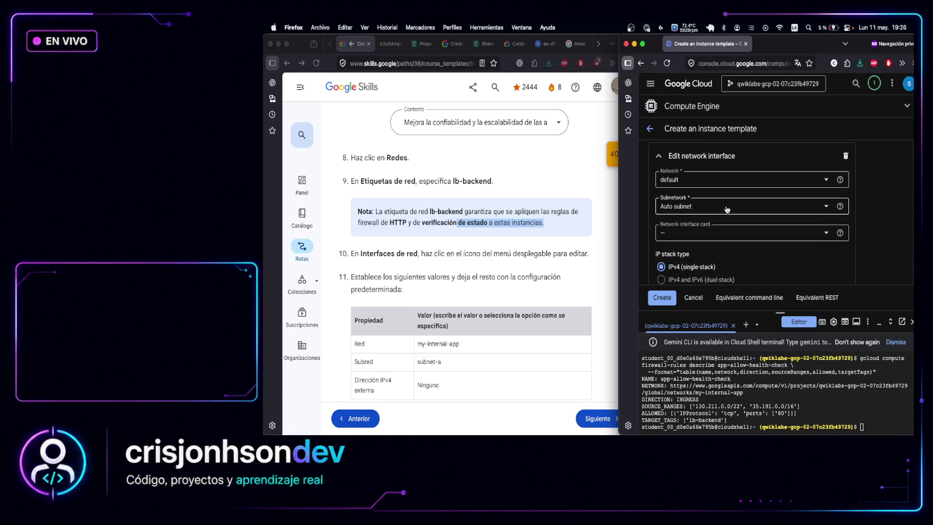
{"action": "left_click", "coordinate": [761, 179]}
{"action": "left_click", "coordinate": [705, 228]}
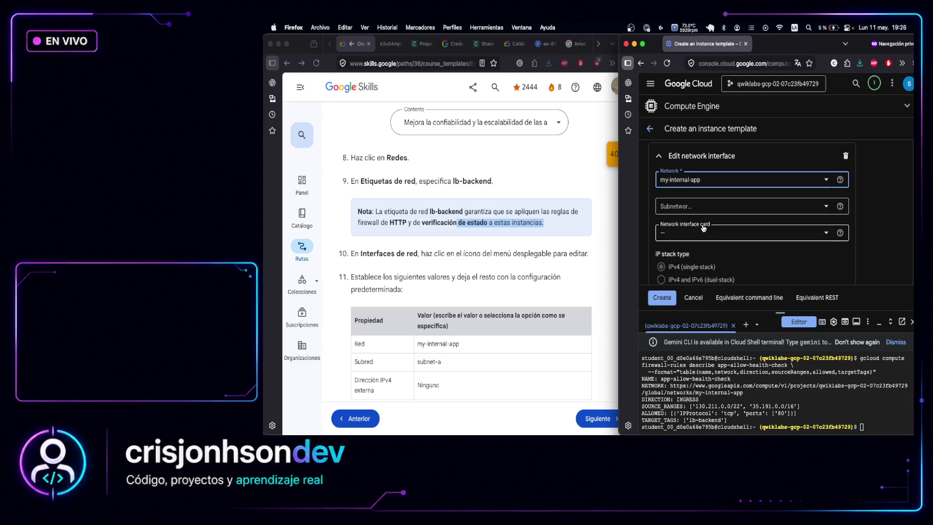
{"action": "scroll", "coordinate": [589, 204], "scroll_direction": "down", "scroll_amount": 3}
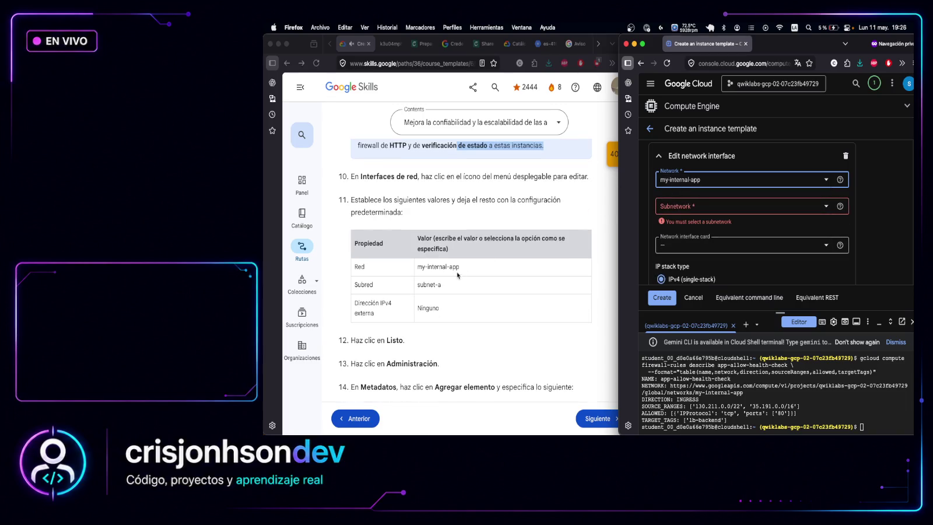
{"action": "left_click", "coordinate": [680, 208]}
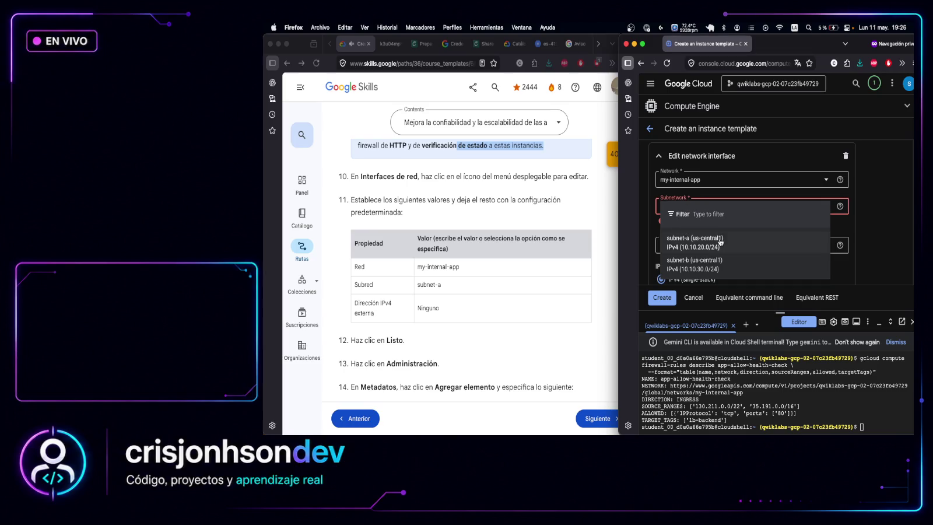
{"action": "left_click", "coordinate": [720, 247]}
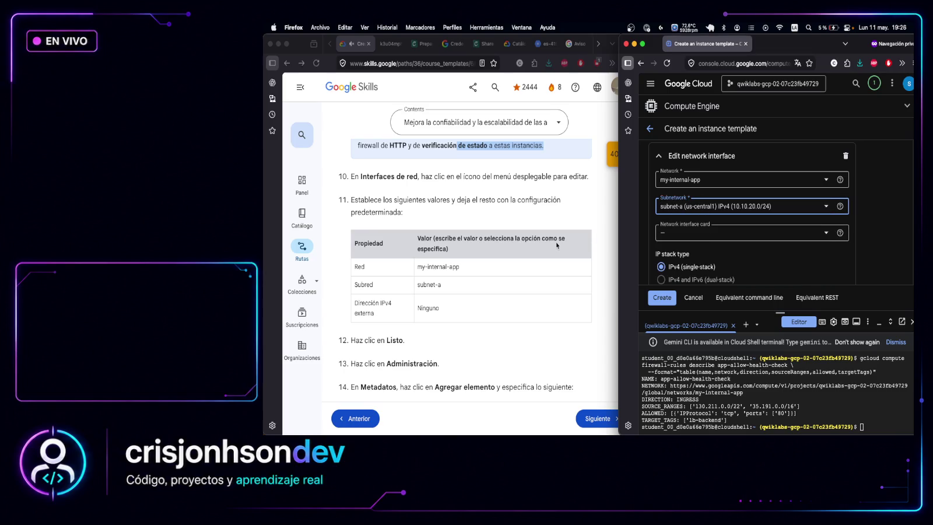
{"action": "scroll", "coordinate": [438, 258], "scroll_direction": "down", "scroll_amount": 1}
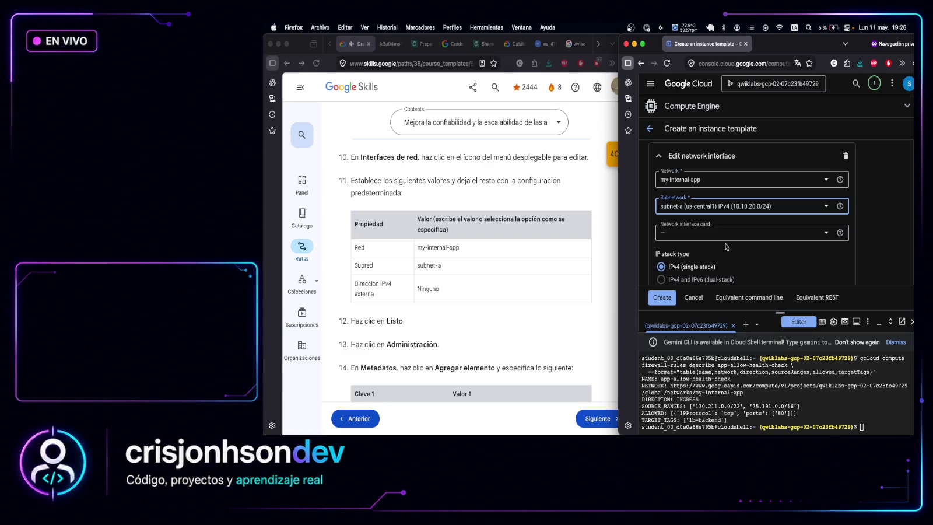
{"action": "scroll", "coordinate": [727, 245], "scroll_direction": "down", "scroll_amount": 2}
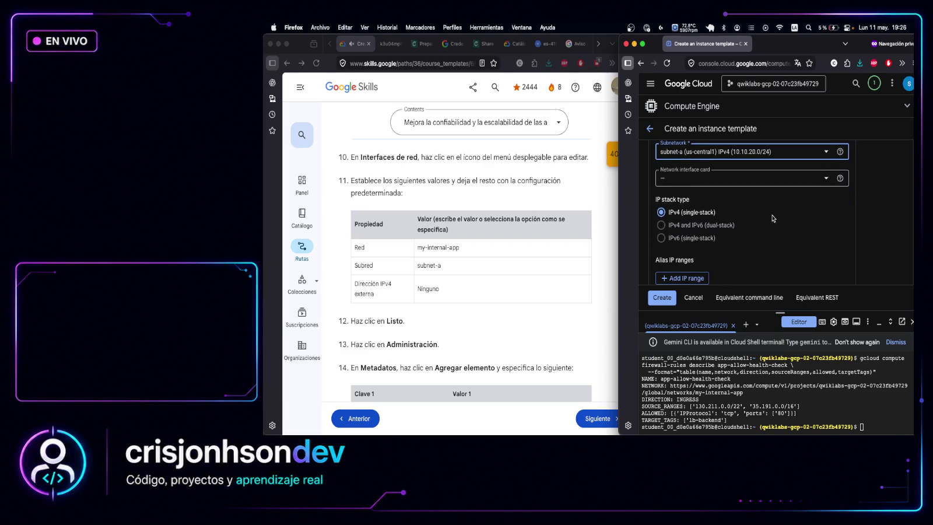
{"action": "left_click", "coordinate": [712, 183]}
{"action": "left_click", "coordinate": [814, 224]}
Expand the template's Management settings and add an empty metadata item
{"action": "scroll", "coordinate": [815, 226], "scroll_direction": "down", "scroll_amount": 1}
{"action": "scroll", "coordinate": [813, 222], "scroll_direction": "down", "scroll_amount": 2}
{"action": "scroll", "coordinate": [495, 255], "scroll_direction": "down", "scroll_amount": 4}
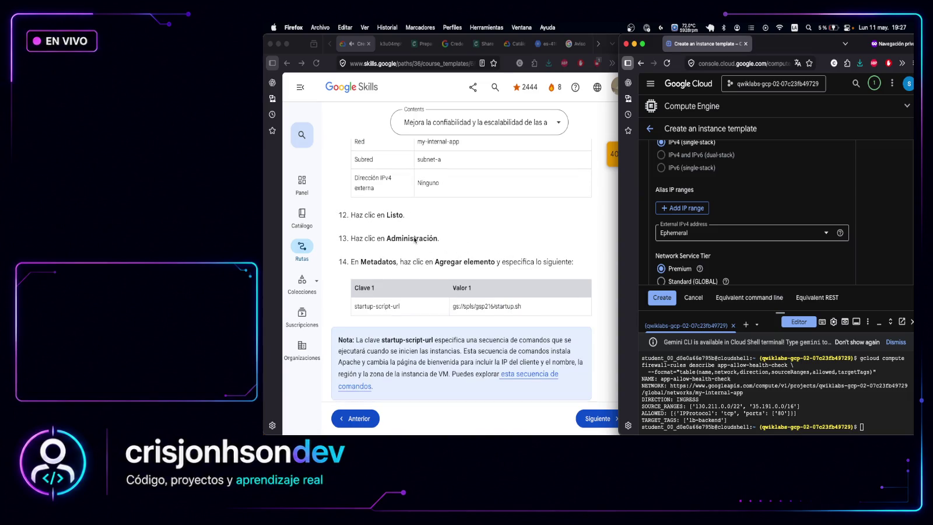
{"action": "scroll", "coordinate": [790, 212], "scroll_direction": "down", "scroll_amount": 5}
{"action": "scroll", "coordinate": [790, 211], "scroll_direction": "down", "scroll_amount": 6}
{"action": "scroll", "coordinate": [791, 211], "scroll_direction": "down", "scroll_amount": 2}
{"action": "left_click", "coordinate": [708, 217]}
{"action": "scroll", "coordinate": [733, 208], "scroll_direction": "down", "scroll_amount": 5}
{"action": "scroll", "coordinate": [733, 208], "scroll_direction": "down", "scroll_amount": 2}
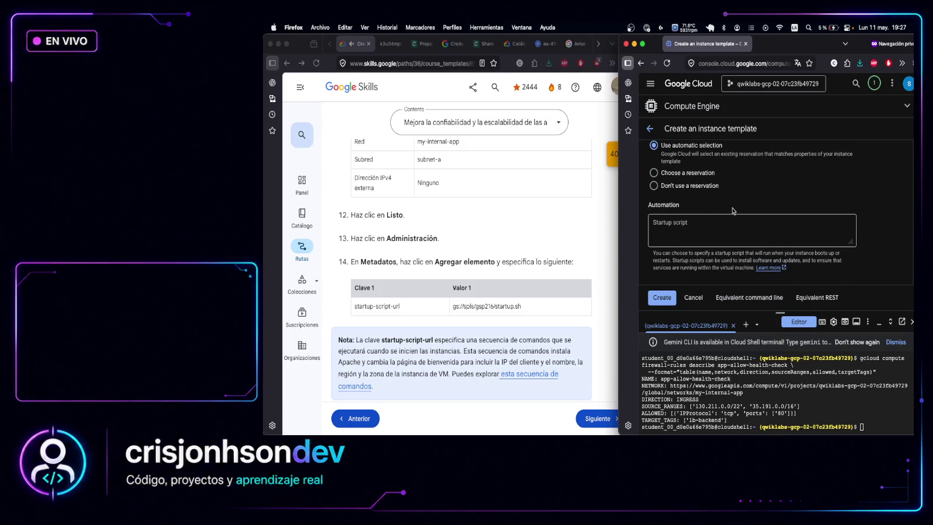
{"action": "scroll", "coordinate": [732, 208], "scroll_direction": "down", "scroll_amount": 5}
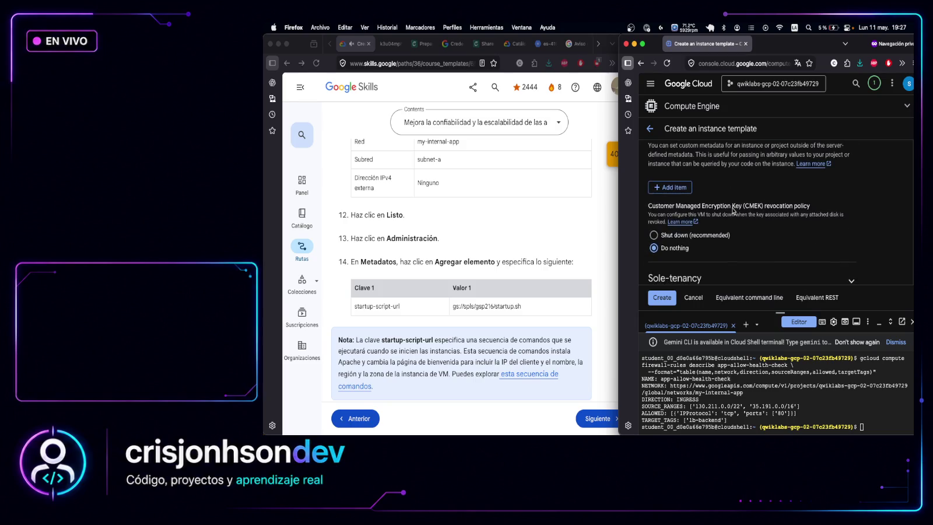
{"action": "scroll", "coordinate": [733, 211], "scroll_direction": "up", "scroll_amount": 2}
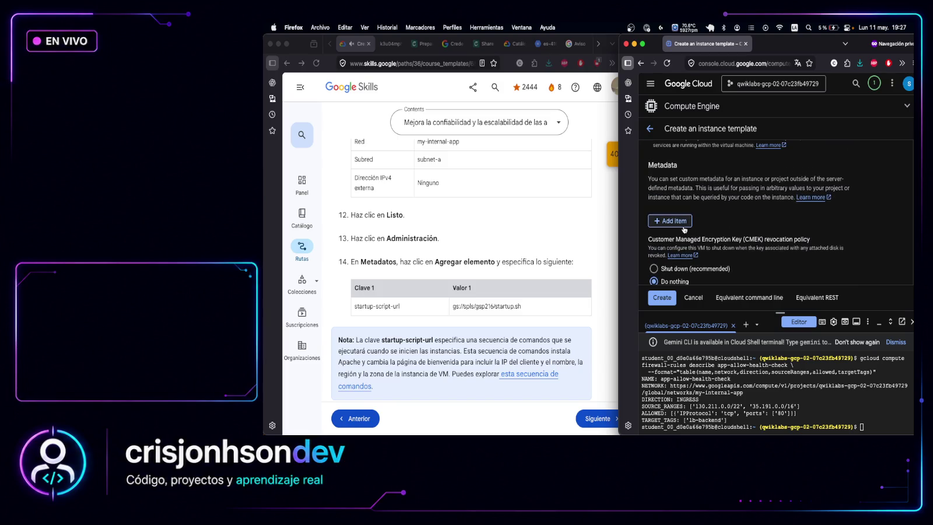
{"action": "left_click", "coordinate": [684, 222]}
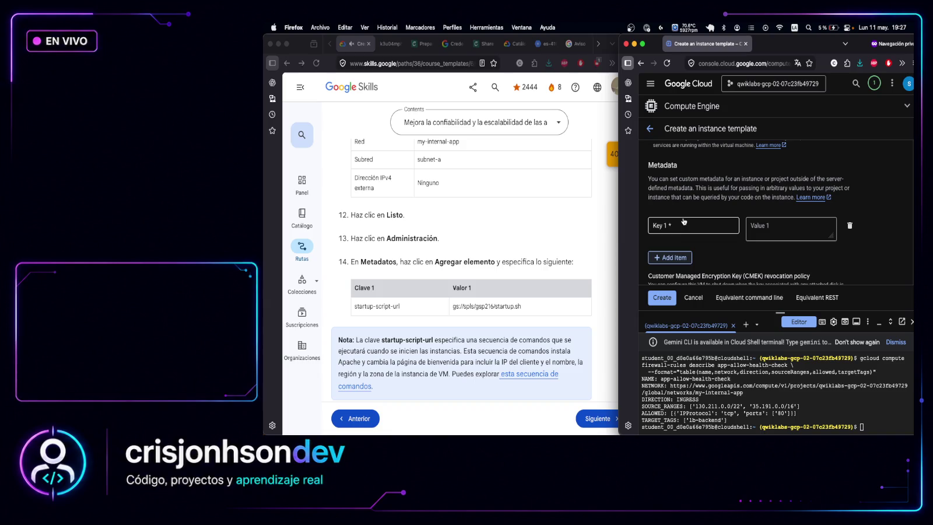
Copy startup-script-url from the lab instructions into the first metadata key
{"action": "left_click", "coordinate": [401, 307]}
{"action": "triple_click", "coordinate": [355, 307]}
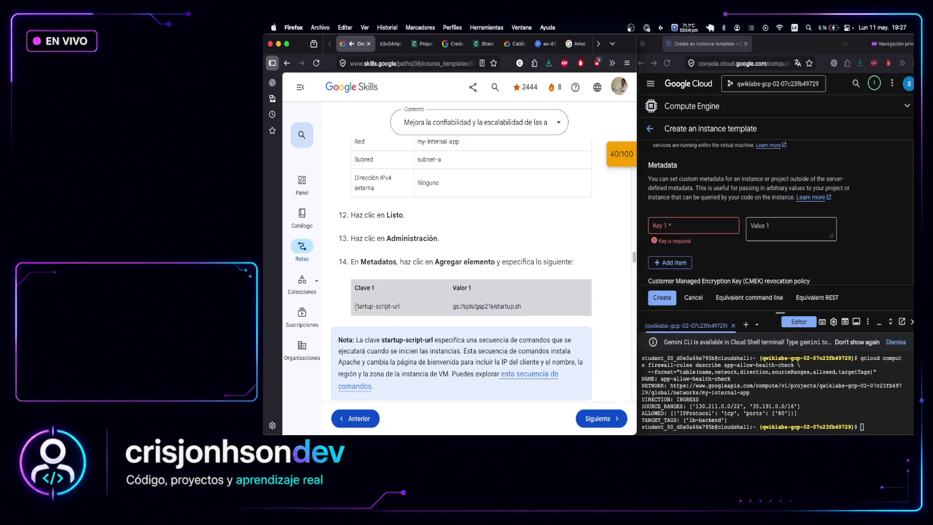
{"action": "left_click_drag", "start_coordinate": [355, 307], "coordinate": [406, 308]}
{"action": "key", "text": "super+c"}
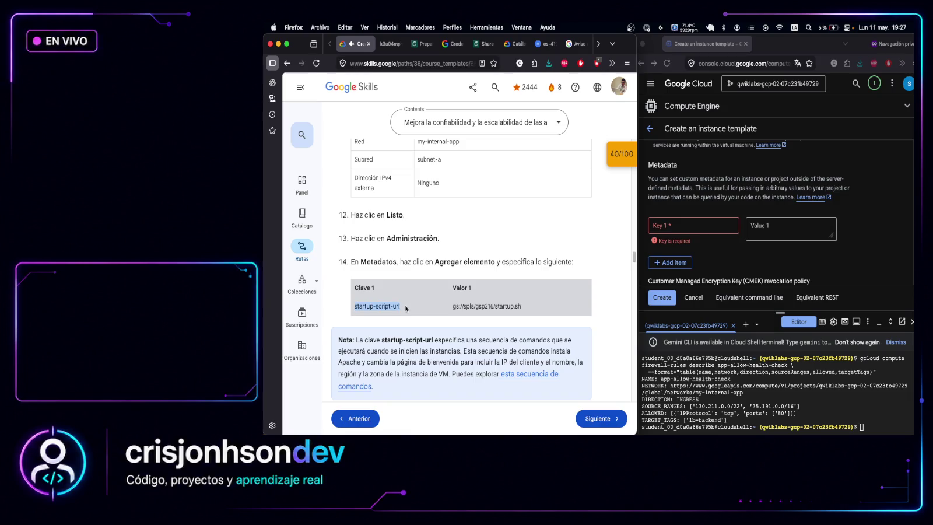
{"action": "left_click", "coordinate": [664, 228]}
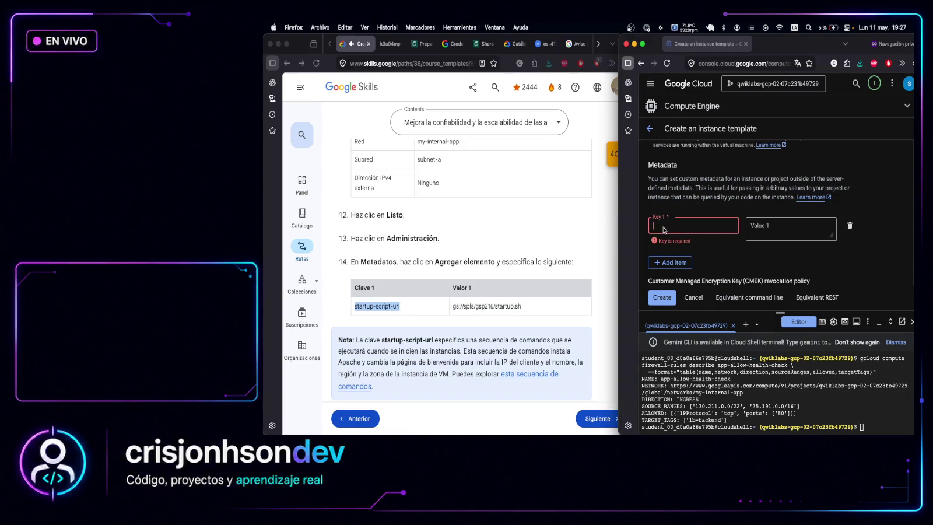
{"action": "key", "text": "super+v"}
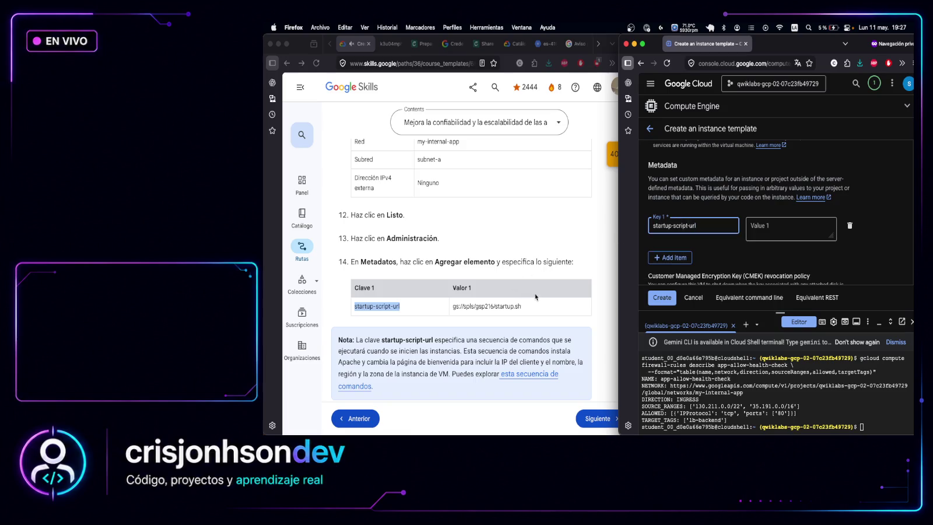
Set the metadata value to gs://spls/gsp216/startup.sh and create the instance template
{"action": "left_click", "coordinate": [552, 302]}
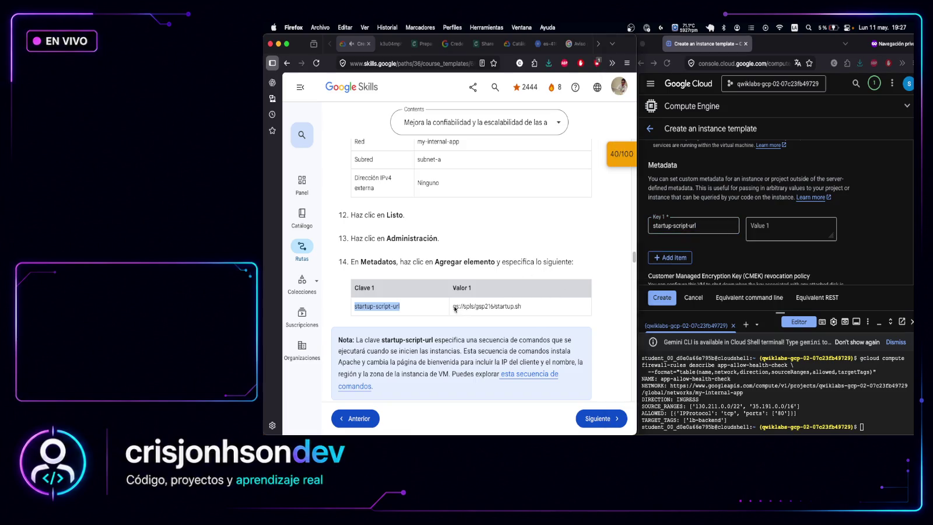
{"action": "left_click_drag", "start_coordinate": [454, 308], "coordinate": [525, 308]}
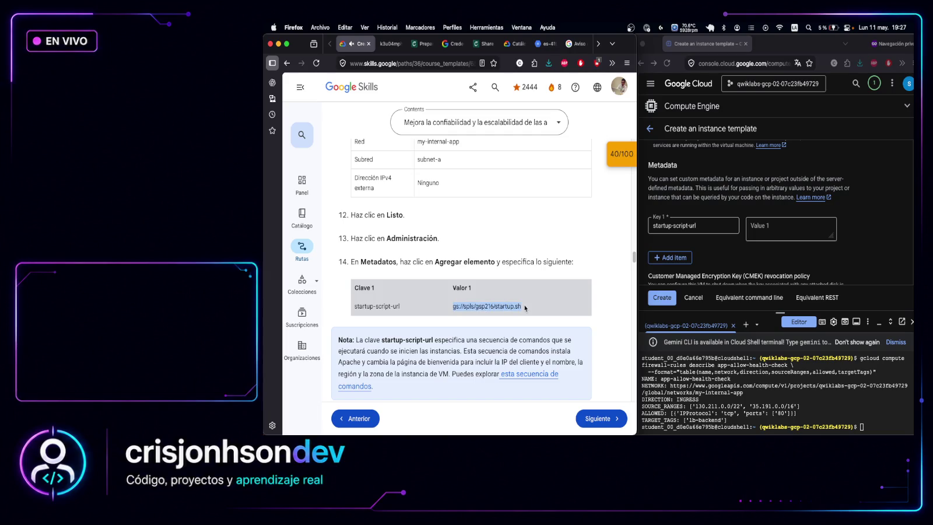
{"action": "left_click", "coordinate": [776, 224]}
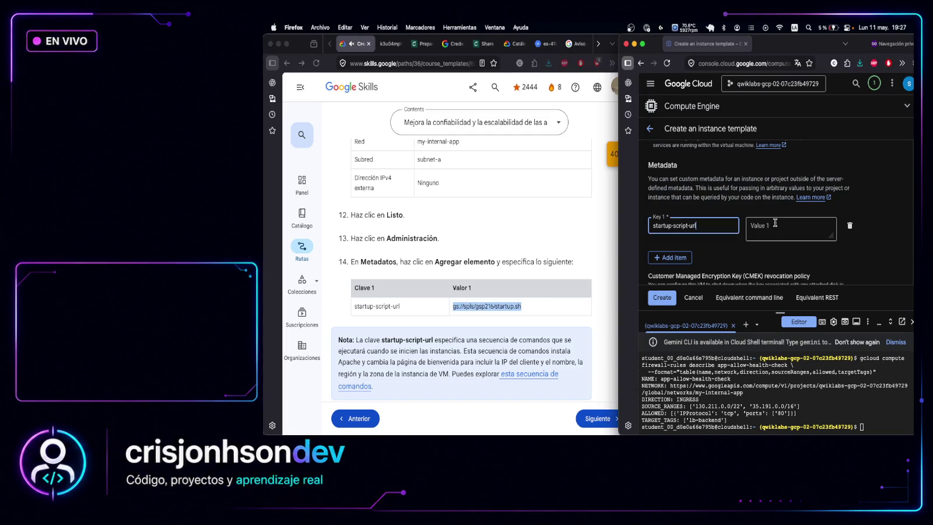
{"action": "left_click", "coordinate": [768, 224]}
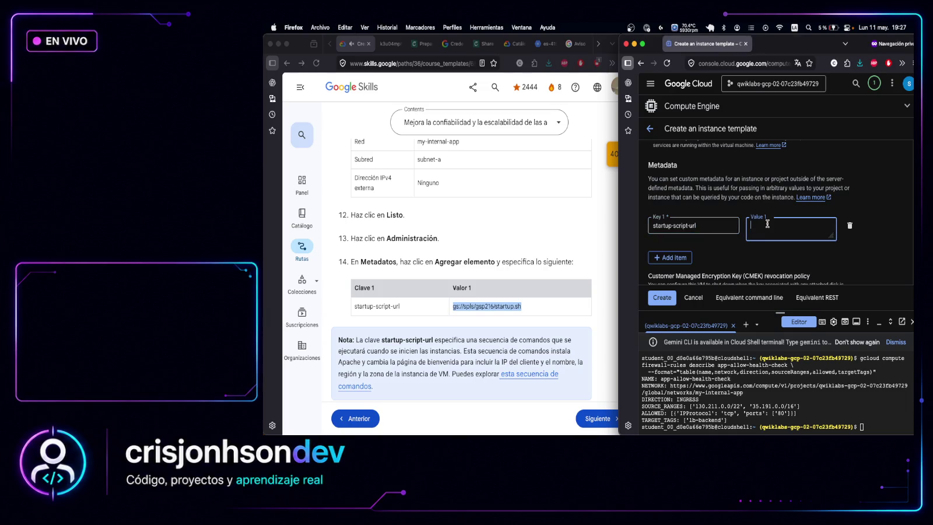
{"action": "type", "text": "gs://spls/gsp216/startup.sh"}
{"action": "scroll", "coordinate": [453, 304], "scroll_direction": "down", "scroll_amount": 5}
{"action": "left_click", "coordinate": [454, 304]}
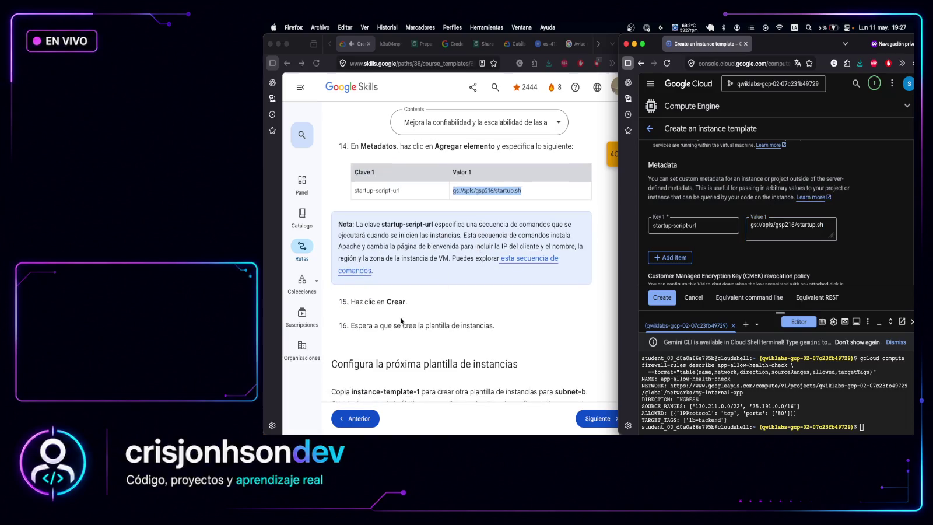
{"action": "scroll", "coordinate": [403, 318], "scroll_direction": "up", "scroll_amount": 8}
{"action": "scroll", "coordinate": [405, 280], "scroll_direction": "up", "scroll_amount": 5}
{"action": "scroll", "coordinate": [404, 280], "scroll_direction": "up", "scroll_amount": 8}
{"action": "scroll", "coordinate": [404, 280], "scroll_direction": "down", "scroll_amount": 7}
{"action": "scroll", "coordinate": [405, 280], "scroll_direction": "down", "scroll_amount": 12}
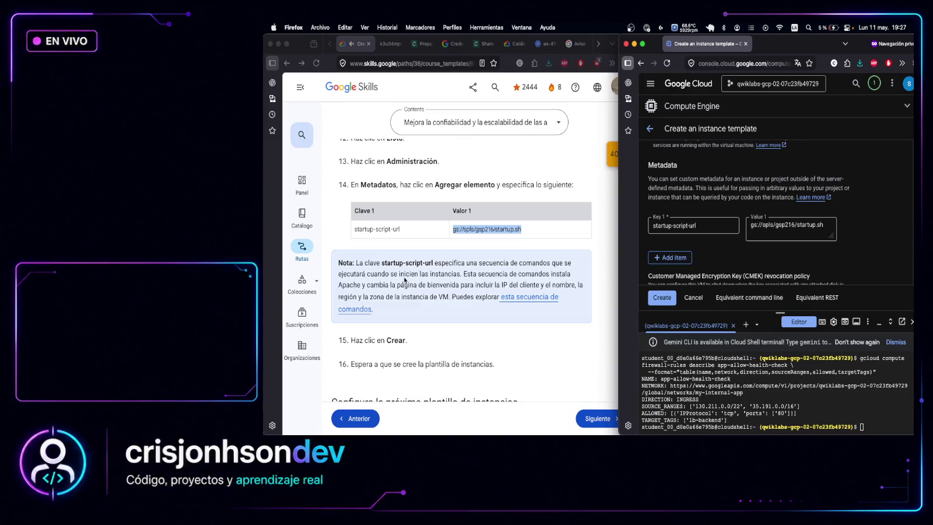
{"action": "scroll", "coordinate": [404, 280], "scroll_direction": "down", "scroll_amount": 2}
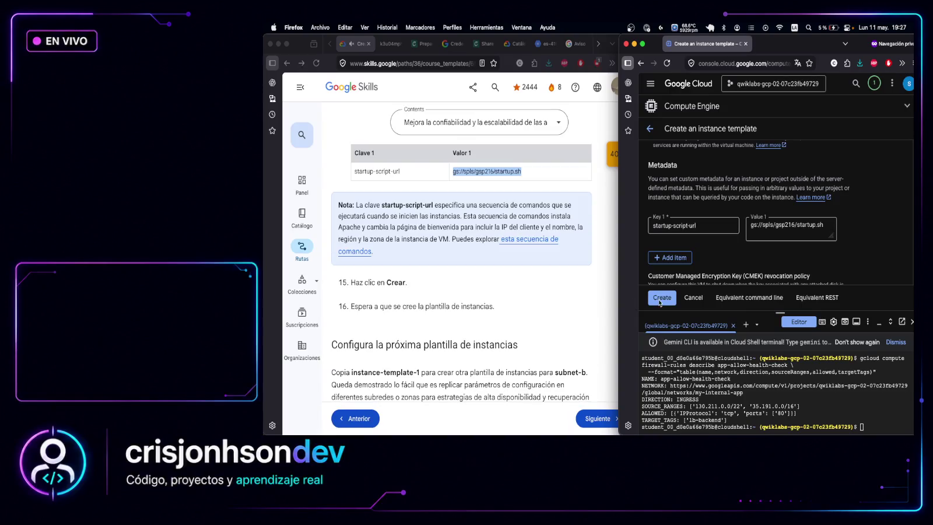
{"action": "left_click", "coordinate": [665, 301]}
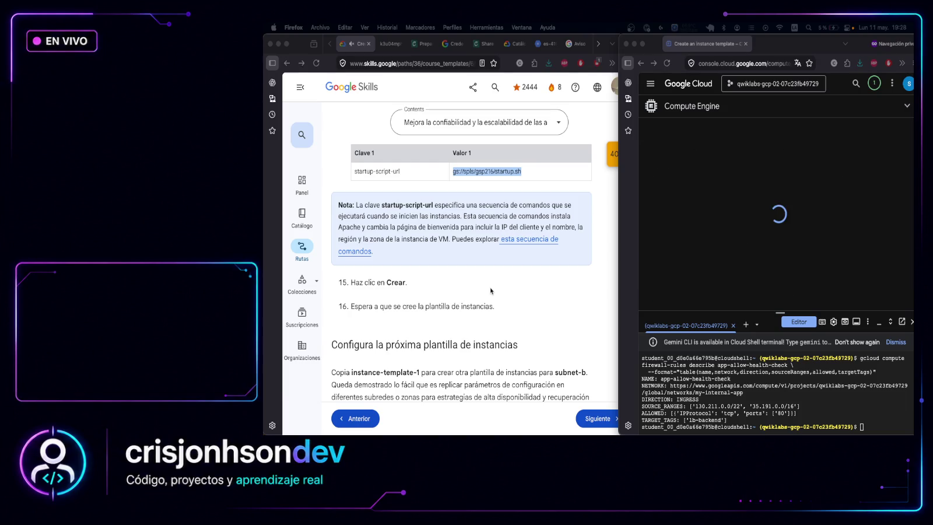
Check that instance-template-1 (e2-micro, debian-12-bookworm, balanced disk) appears in the templates list
{"action": "scroll", "coordinate": [490, 290], "scroll_direction": "down", "scroll_amount": 3}
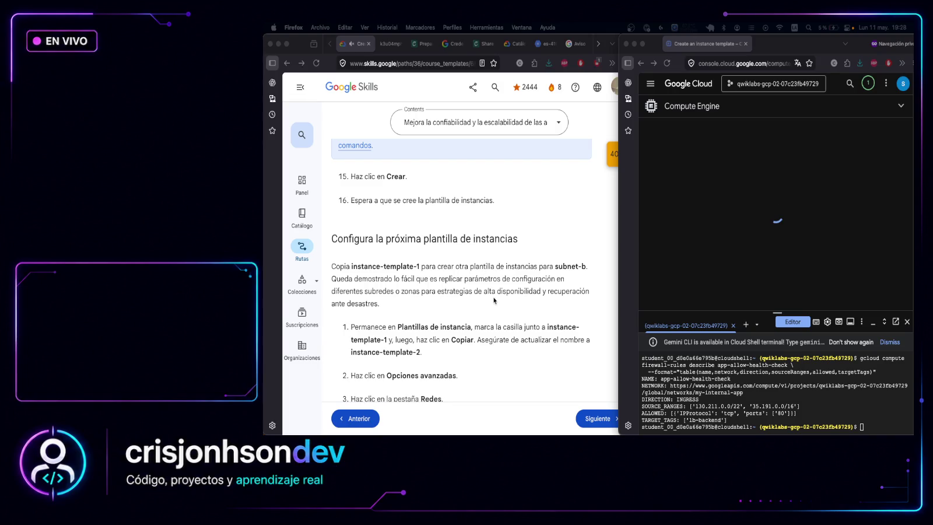
{"action": "scroll", "coordinate": [494, 301], "scroll_direction": "down", "scroll_amount": 1}
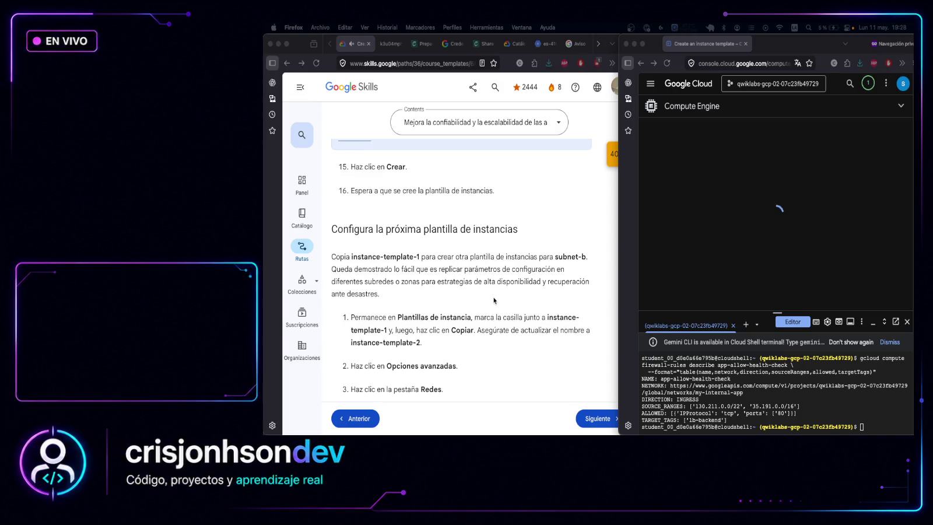
{"action": "scroll", "coordinate": [494, 300], "scroll_direction": "down", "scroll_amount": 3}
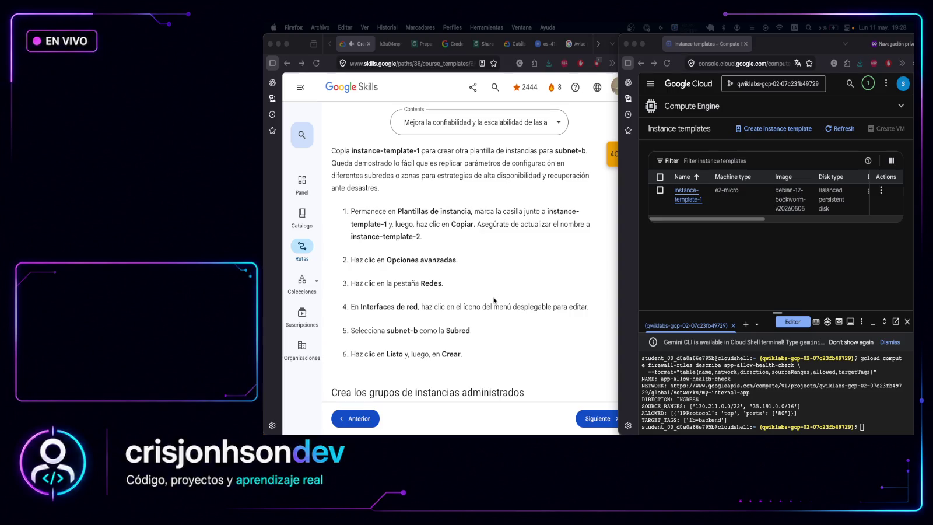
{"action": "left_click", "coordinate": [882, 194]}
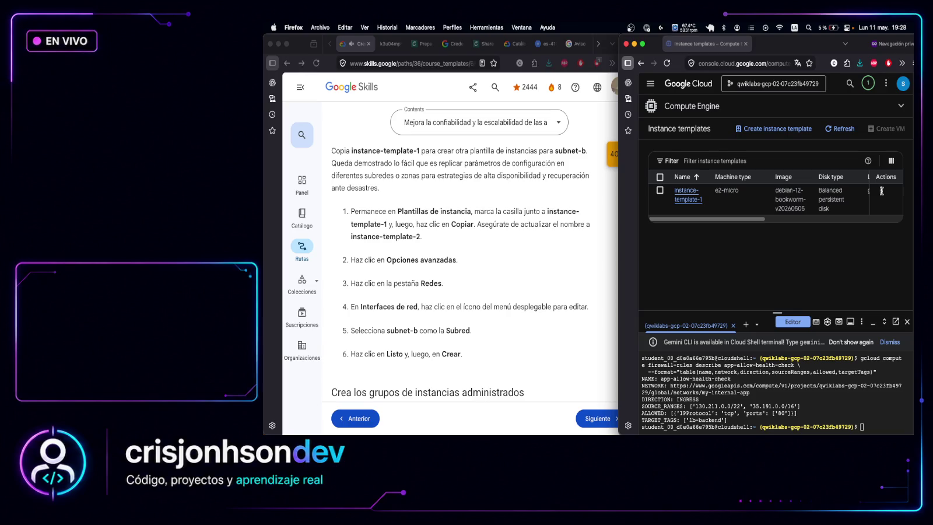
Show the info panel, review instance-template-1's Actions menu, and tile the console beside the lab
{"action": "left_click", "coordinate": [882, 193]}
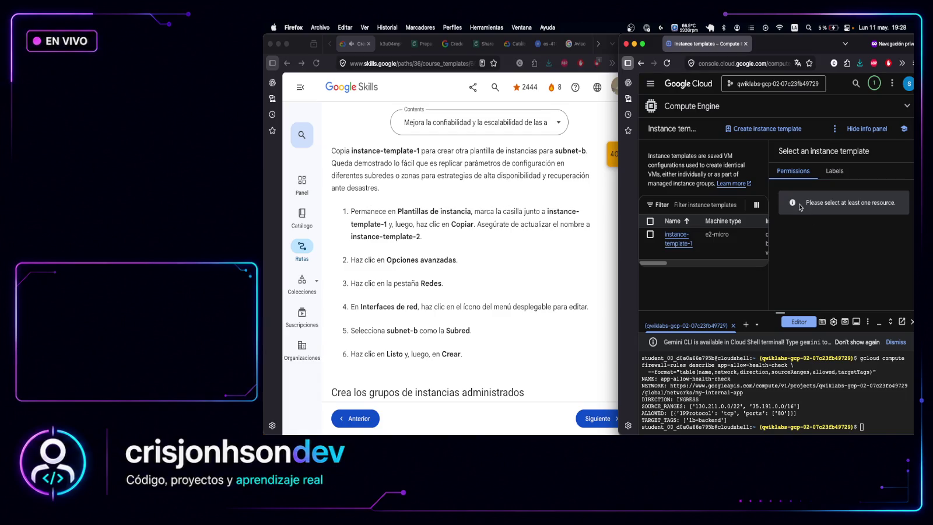
{"action": "double_click", "coordinate": [806, 39]}
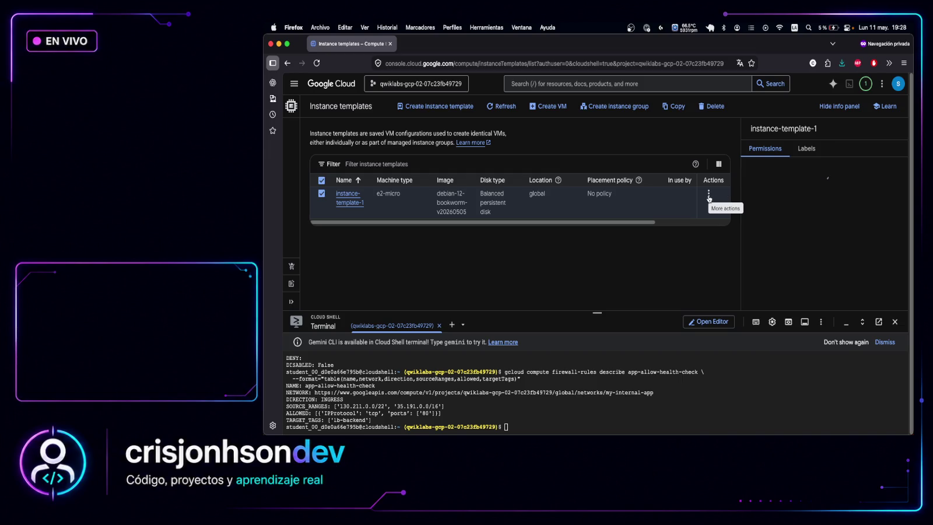
{"action": "left_click", "coordinate": [709, 196]}
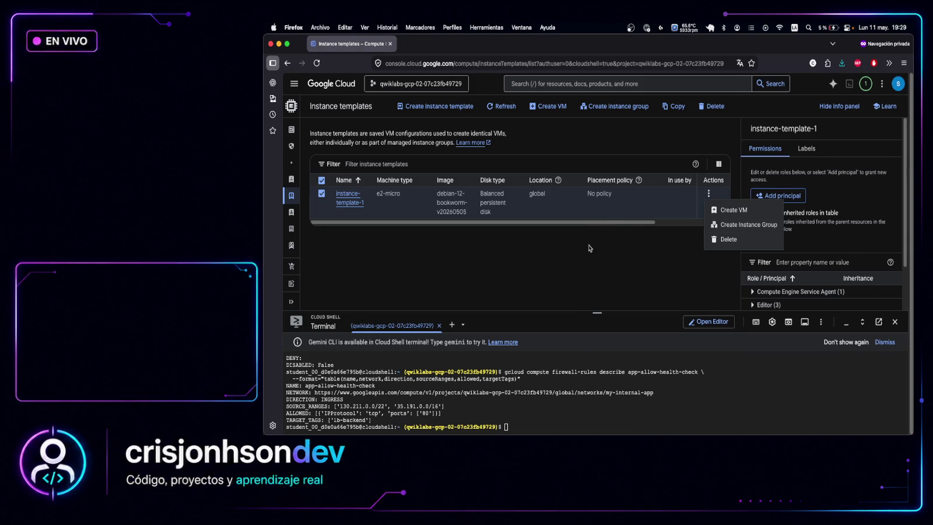
{"action": "key", "text": "Escape"}
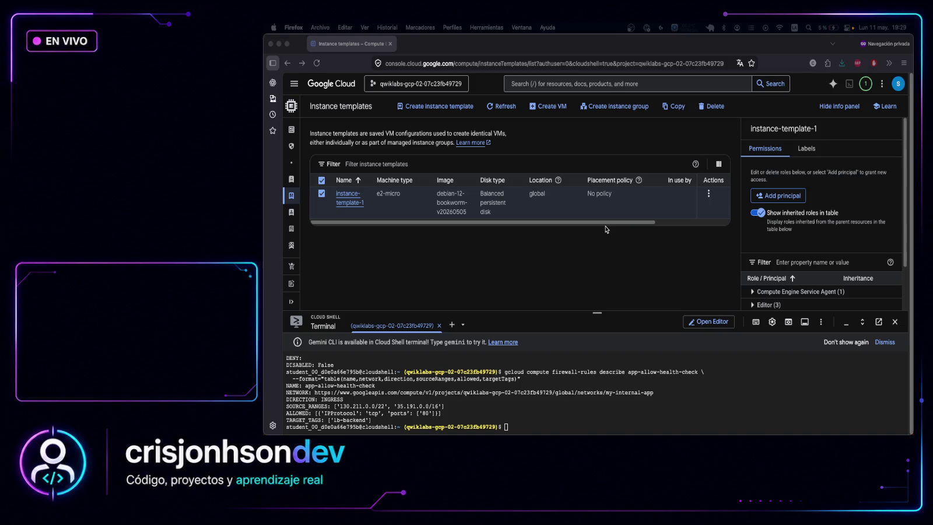
{"action": "left_click", "coordinate": [497, 44]}
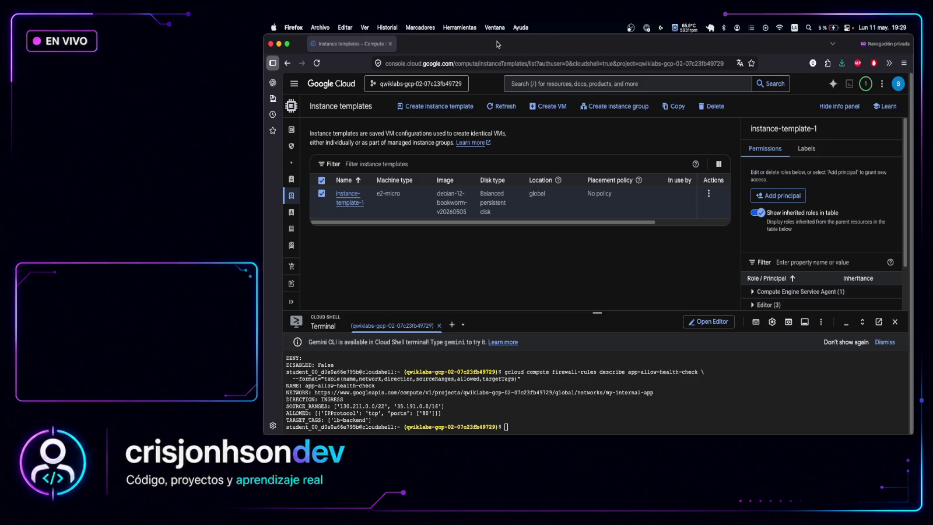
{"action": "key", "text": "ctrl+shift+Left"}
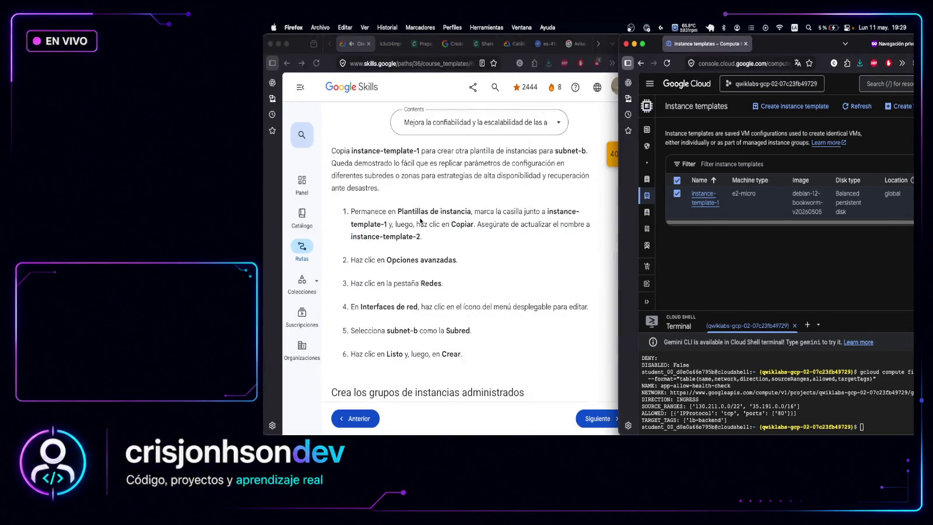
{"action": "scroll", "coordinate": [420, 221], "scroll_direction": "up", "scroll_amount": 3}
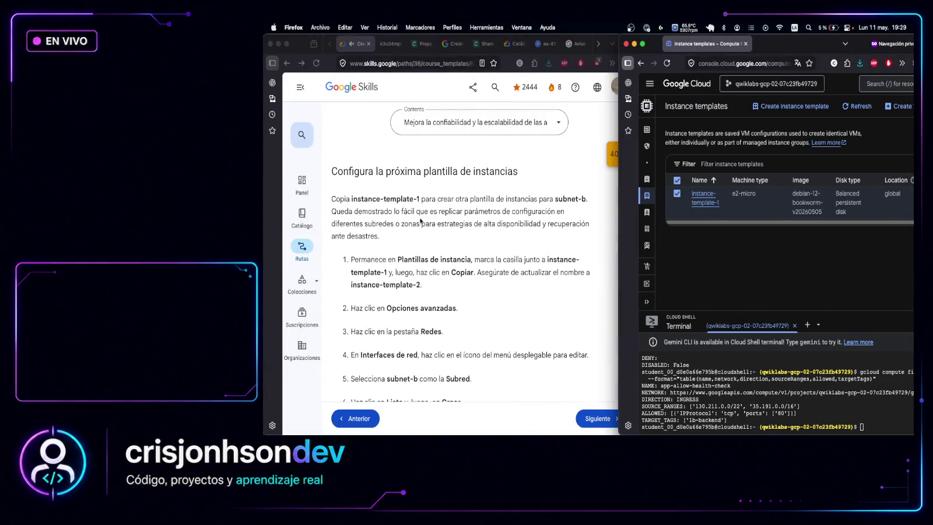
{"action": "left_click", "coordinate": [333, 202]}
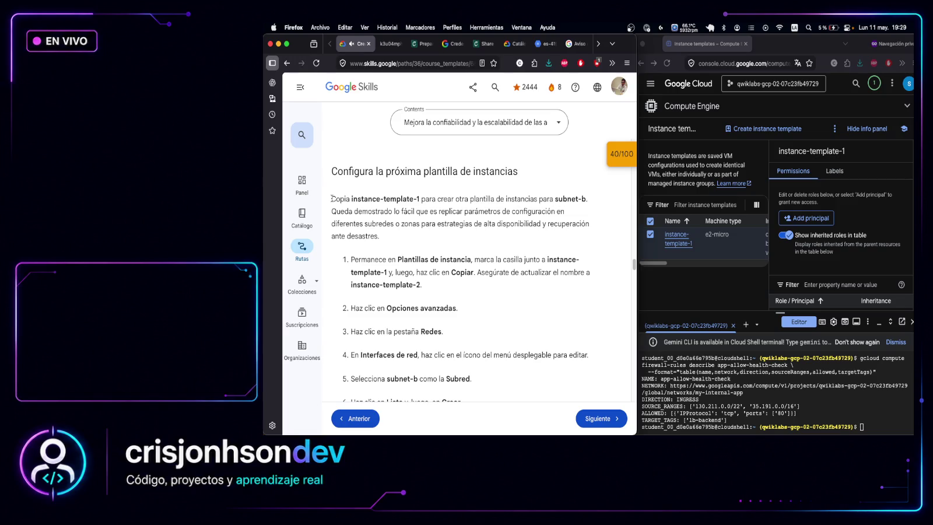
{"action": "mouse_move", "coordinate": [332, 198]}
{"action": "left_mouse_down"}
{"action": "mouse_move", "coordinate": [420, 286]}
{"action": "mouse_move", "coordinate": [401, 347]}
{"action": "mouse_move", "coordinate": [434, 403]}
{"action": "mouse_move", "coordinate": [469, 290]}
{"action": "mouse_move", "coordinate": [475, 304]}
{"action": "left_mouse_up"}
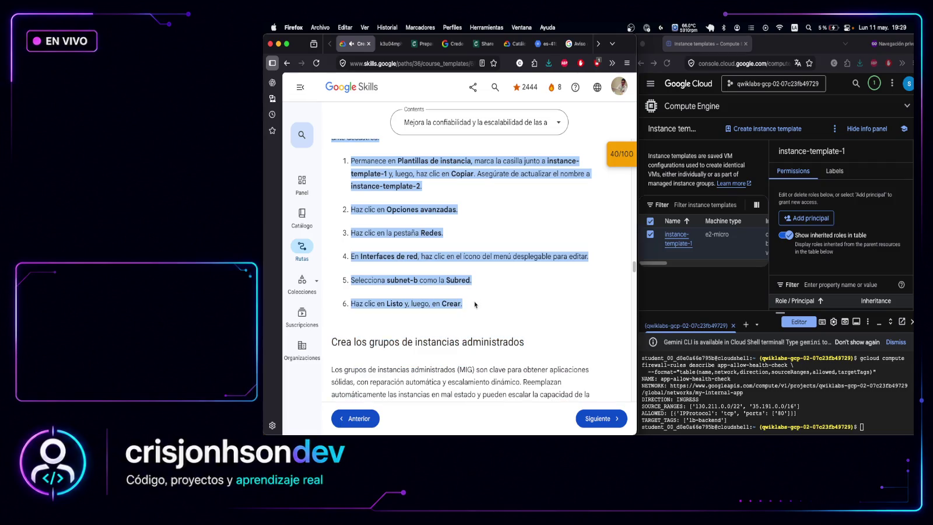
{"action": "key", "text": "super+c"}
{"action": "key", "text": "super+Tab"}
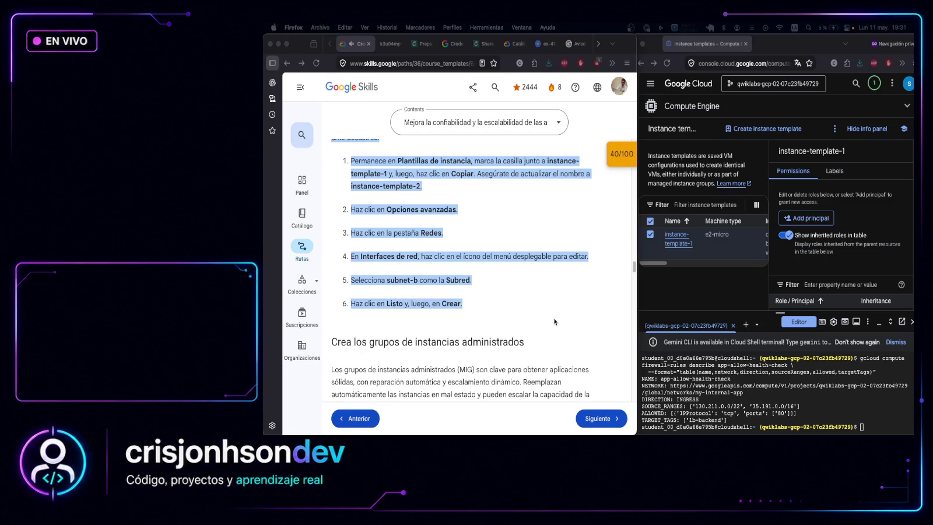
{"action": "left_click", "coordinate": [548, 303]}
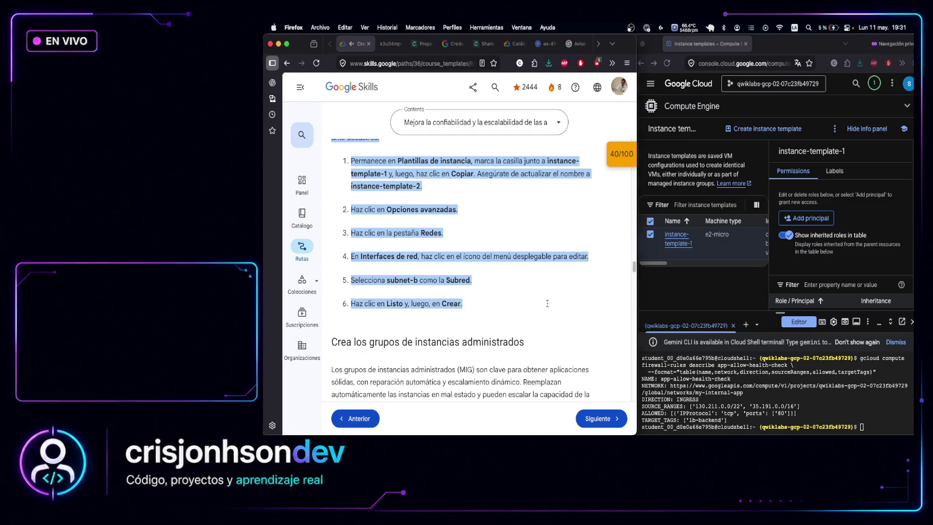
{"action": "scroll", "coordinate": [547, 304], "scroll_direction": "down", "scroll_amount": 5}
{"action": "scroll", "coordinate": [547, 304], "scroll_direction": "down", "scroll_amount": 2}
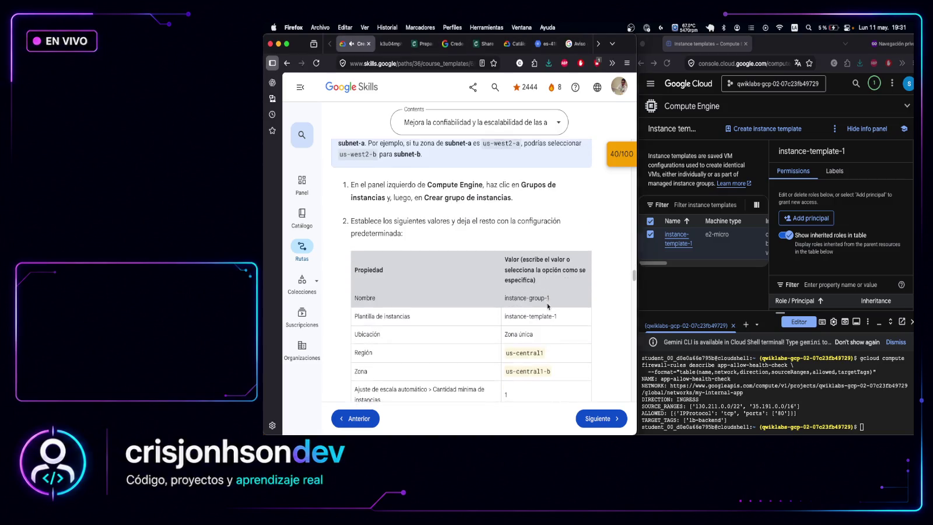
{"action": "scroll", "coordinate": [547, 306], "scroll_direction": "down", "scroll_amount": 2}
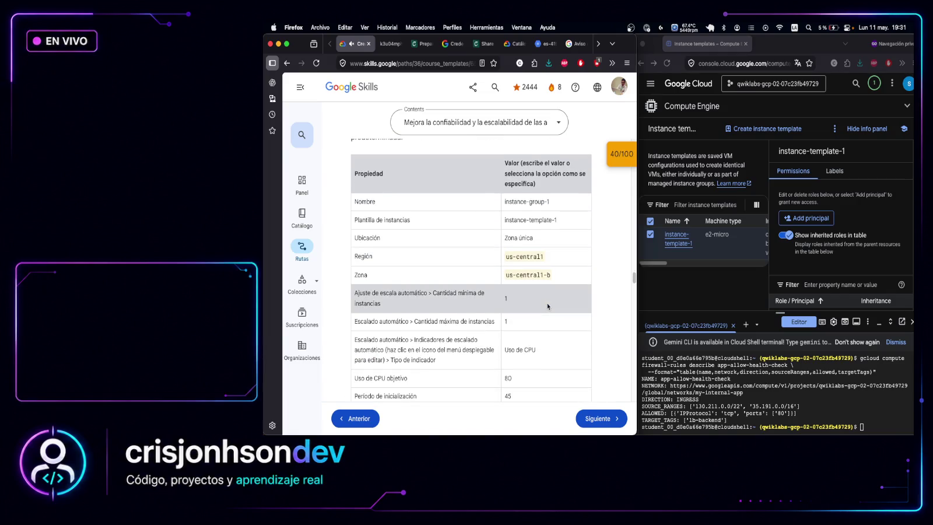
{"action": "scroll", "coordinate": [548, 304], "scroll_direction": "up", "scroll_amount": 1}
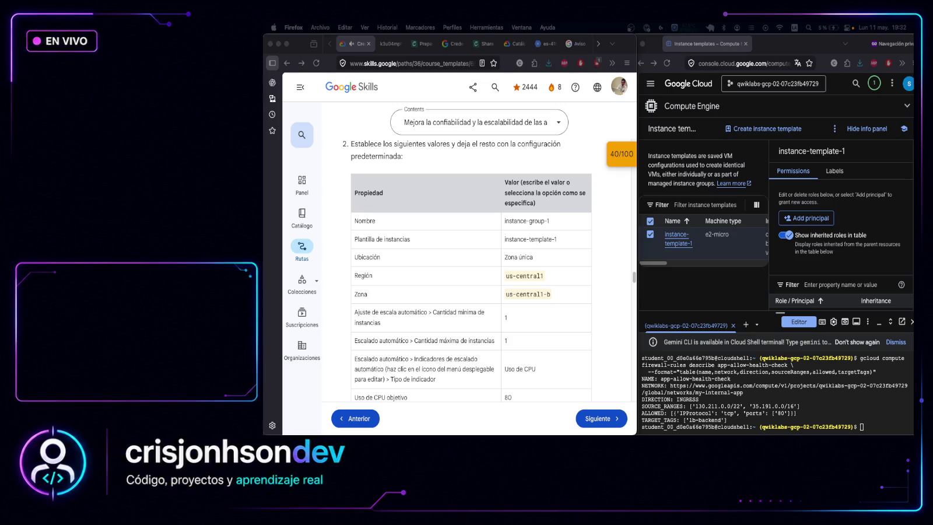
{"action": "scroll", "coordinate": [525, 298], "scroll_direction": "down", "scroll_amount": 2}
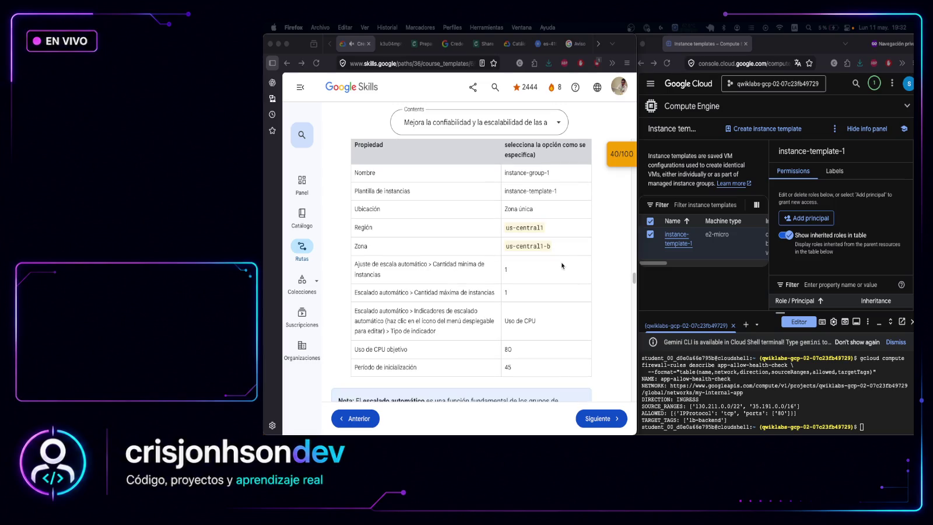
{"action": "scroll", "coordinate": [562, 265], "scroll_direction": "up", "scroll_amount": 1}
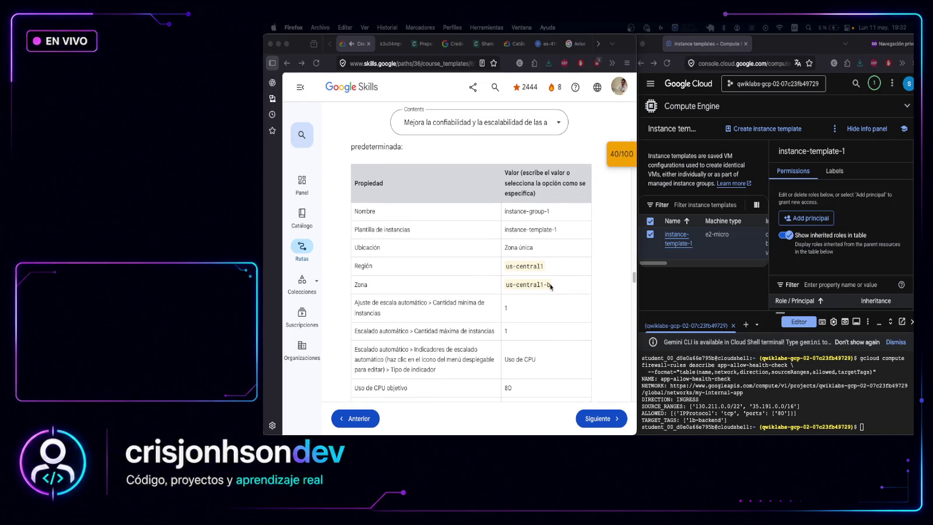
{"action": "scroll", "coordinate": [552, 288], "scroll_direction": "down", "scroll_amount": 1}
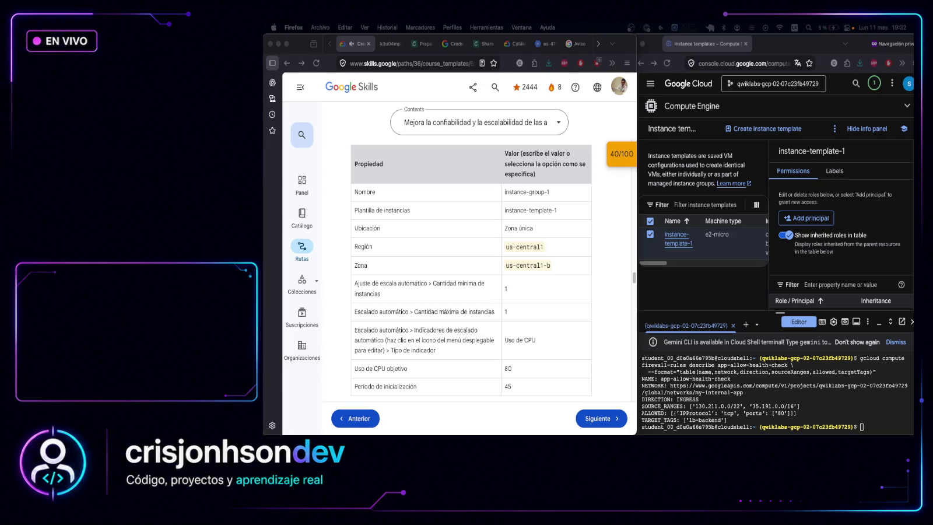
{"action": "left_click", "coordinate": [637, 321]}
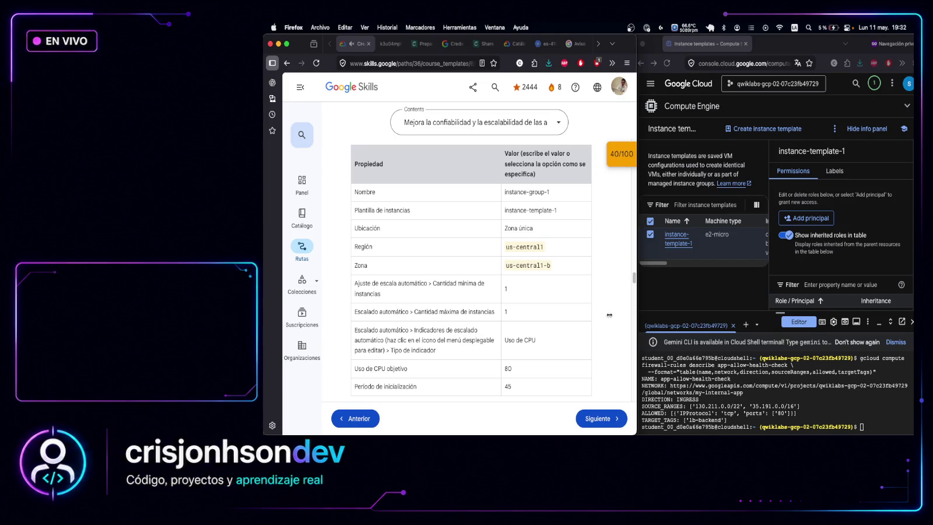
{"action": "left_click_drag", "start_coordinate": [645, 291], "coordinate": [593, 299]}
{"action": "left_click", "coordinate": [608, 299]}
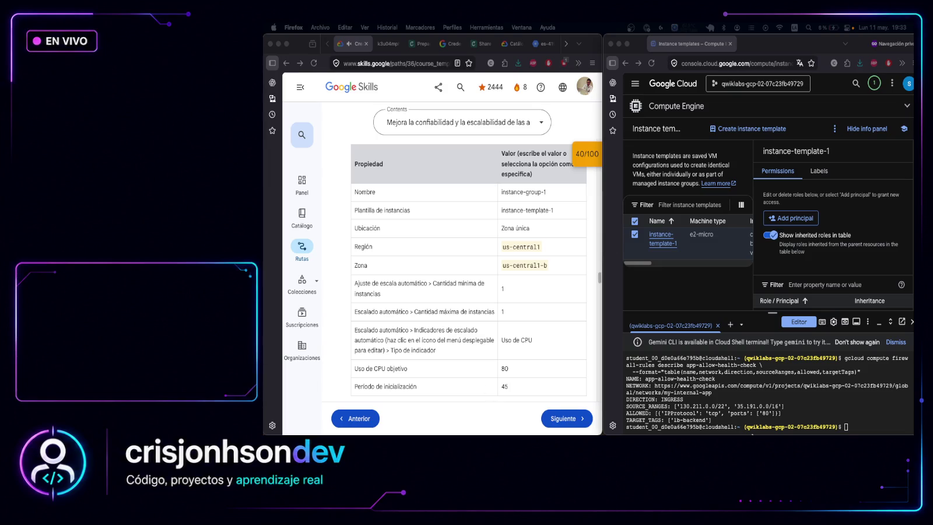
Set PROJECT_ID and store subnet-b's self link in SUBNET_B_SELF_LINK in Cloud Shell
{"action": "left_click", "coordinate": [869, 424]}
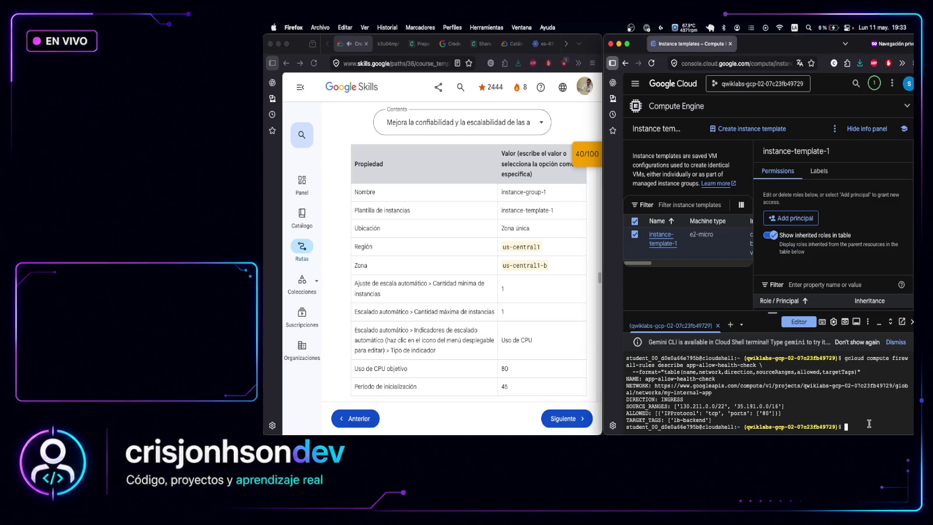
{"action": "key", "text": "super+v"}
{"action": "key", "text": "Return"}
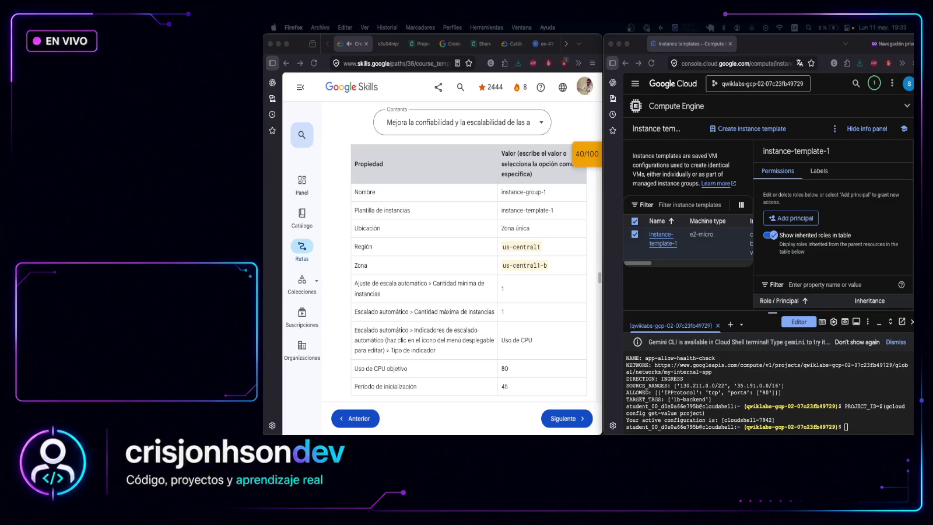
{"action": "left_click", "coordinate": [850, 427]}
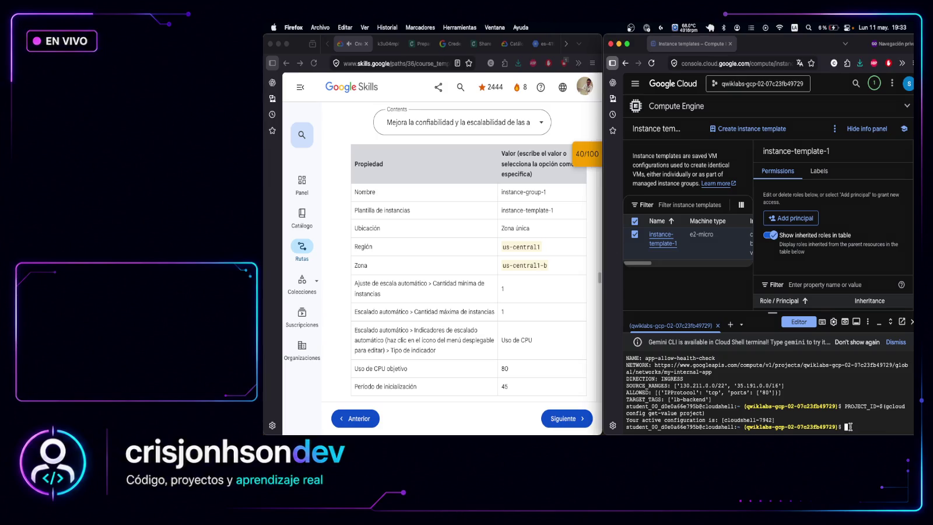
{"action": "key", "text": "super+v"}
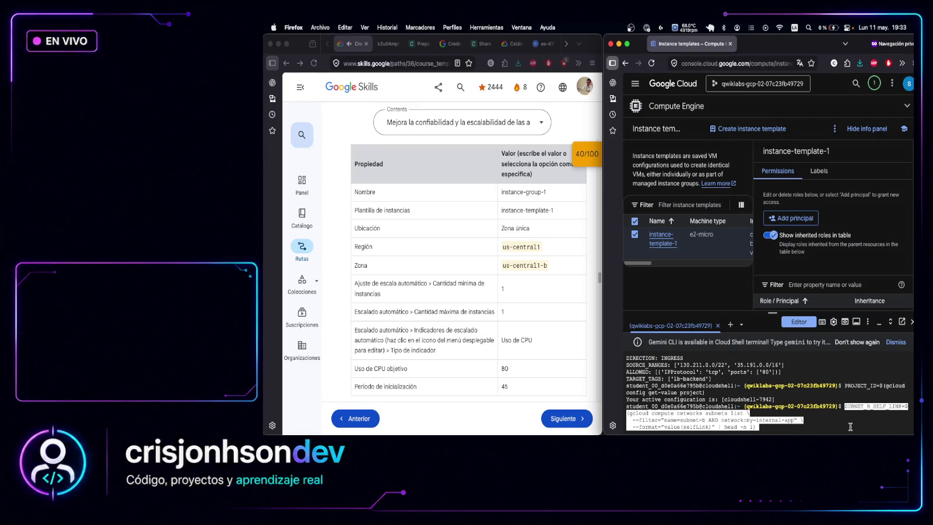
{"action": "key", "text": "Return"}
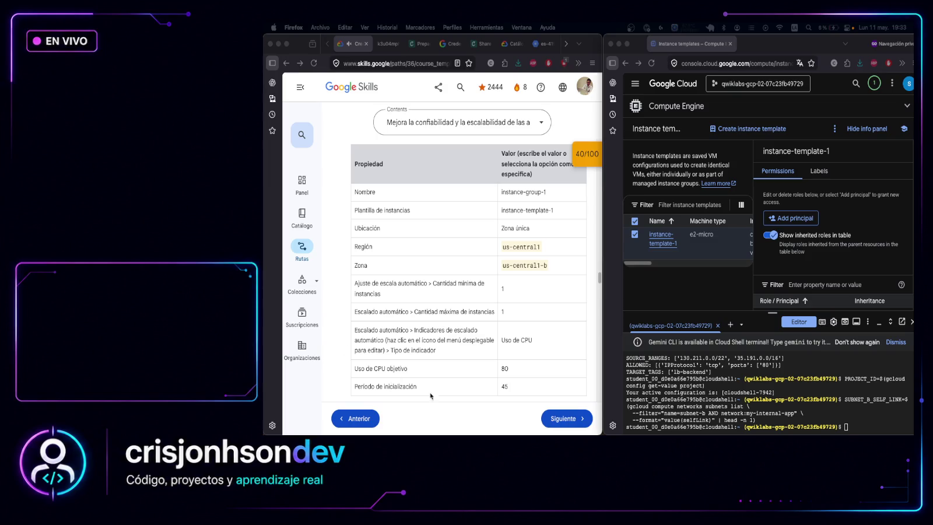
Export instance-template-1's description to instance-template-1.json
{"action": "left_click", "coordinate": [859, 427]}
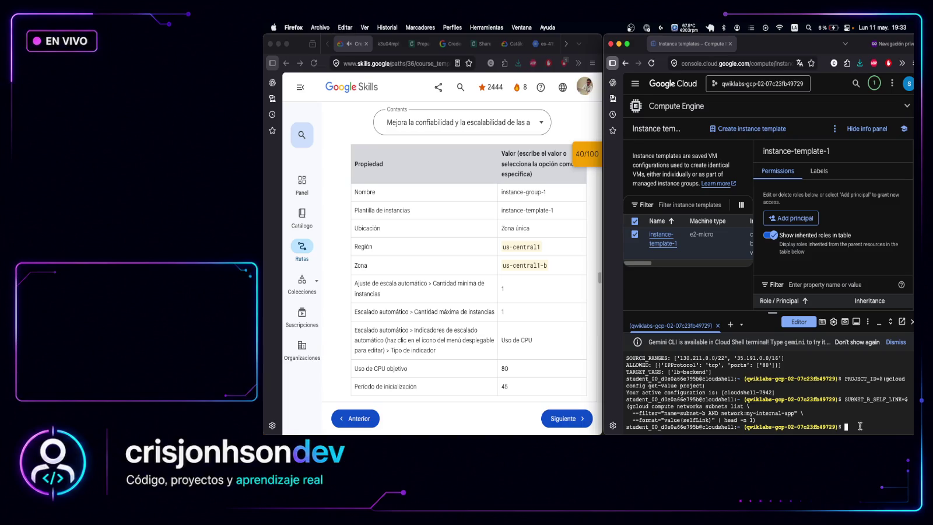
{"action": "key", "text": "super+v"}
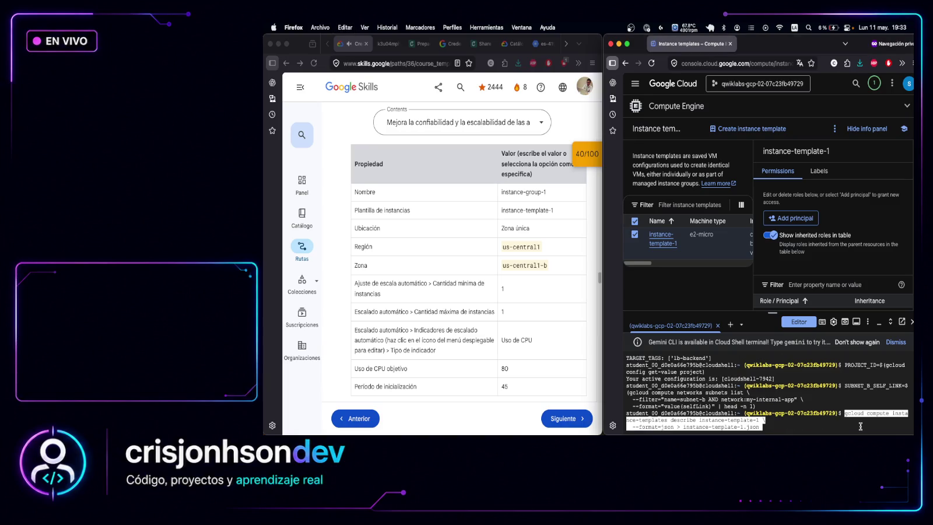
{"action": "key", "text": "Return"}
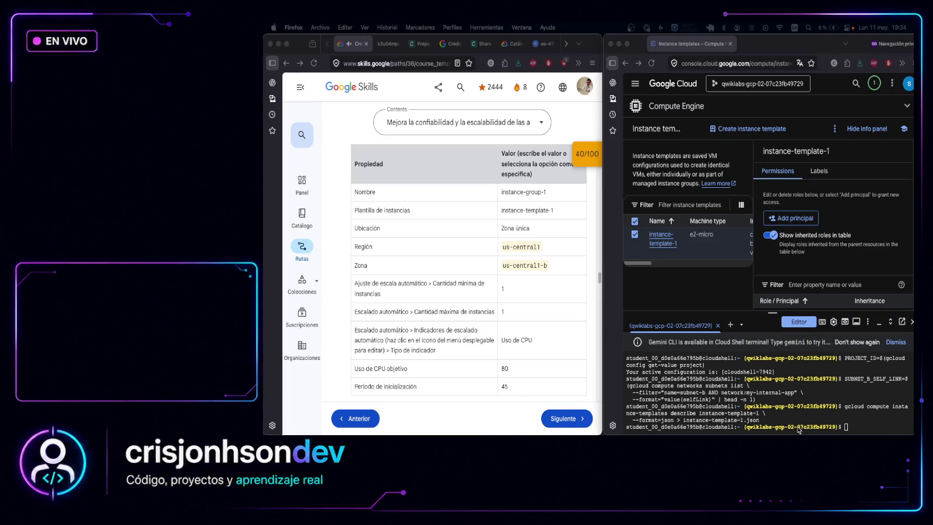
Run the jq command writing instance-template-2.json, renamed and pointed at subnet-b
{"action": "left_click", "coordinate": [863, 426]}
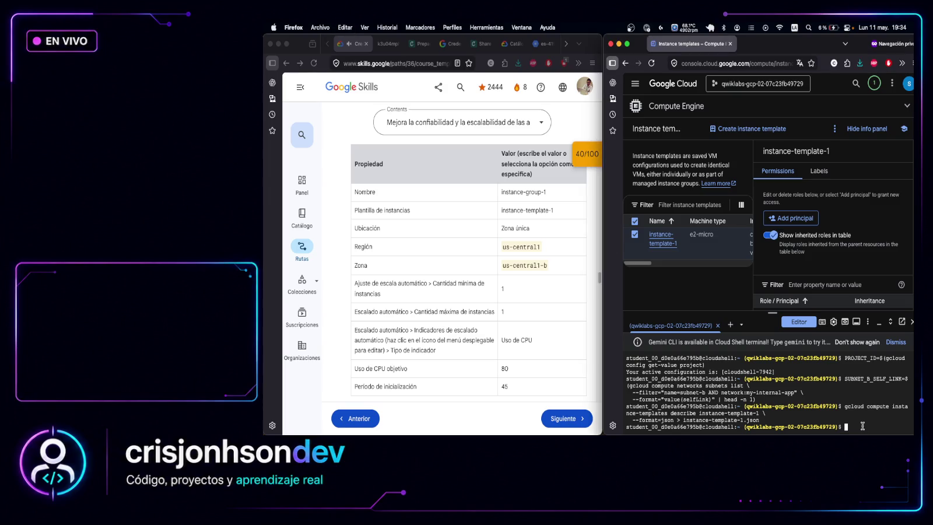
{"action": "key", "text": "super+v"}
{"action": "key", "text": "Return"}
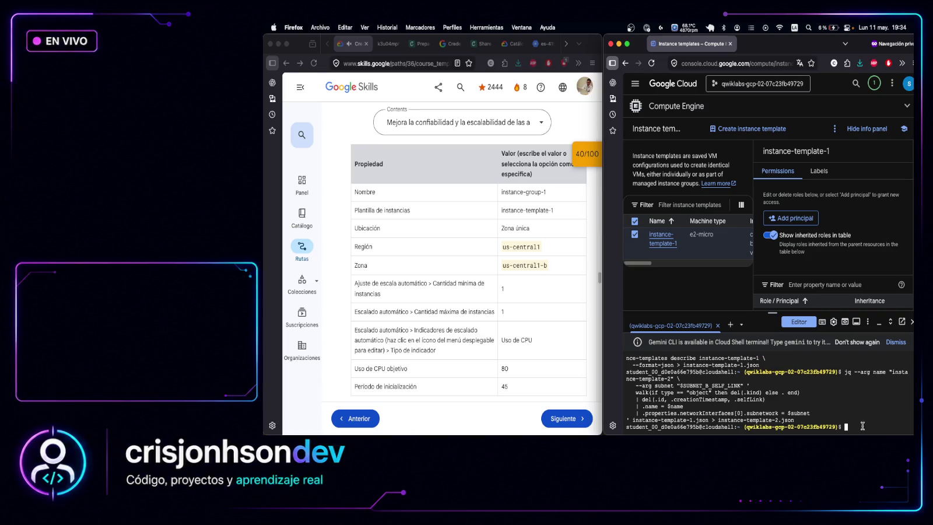
{"action": "key", "text": "super+Tab"}
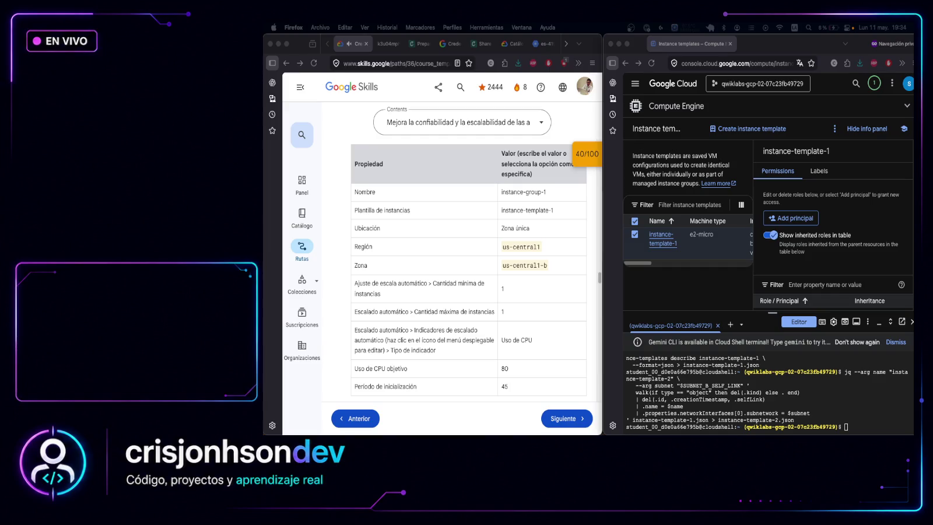
Send the curl POST request creating instance-template-2 from instance-template-2.json
{"action": "left_click", "coordinate": [863, 427]}
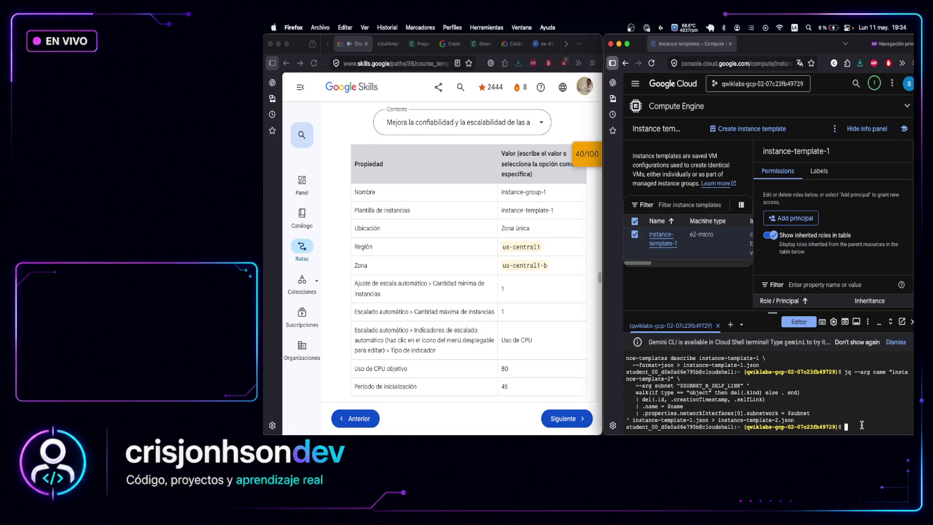
{"action": "key", "text": "super+v"}
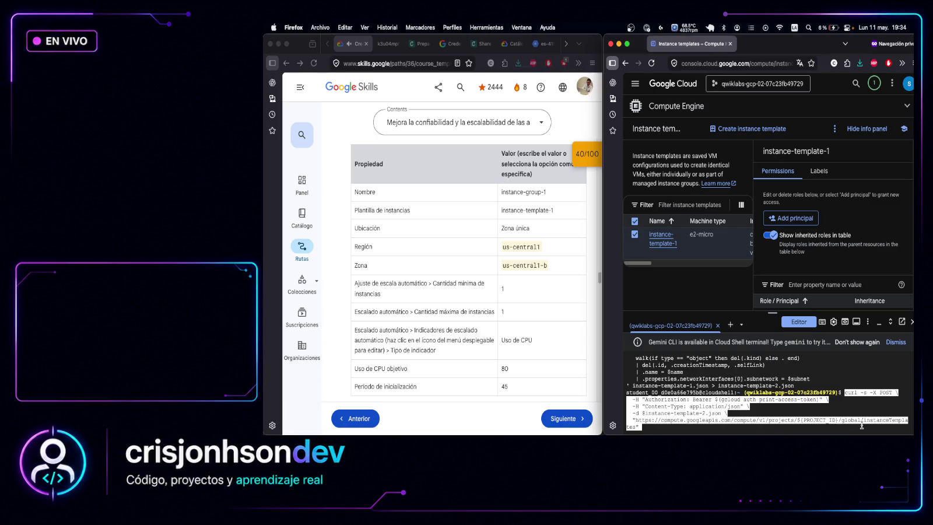
{"action": "key", "text": "Return"}
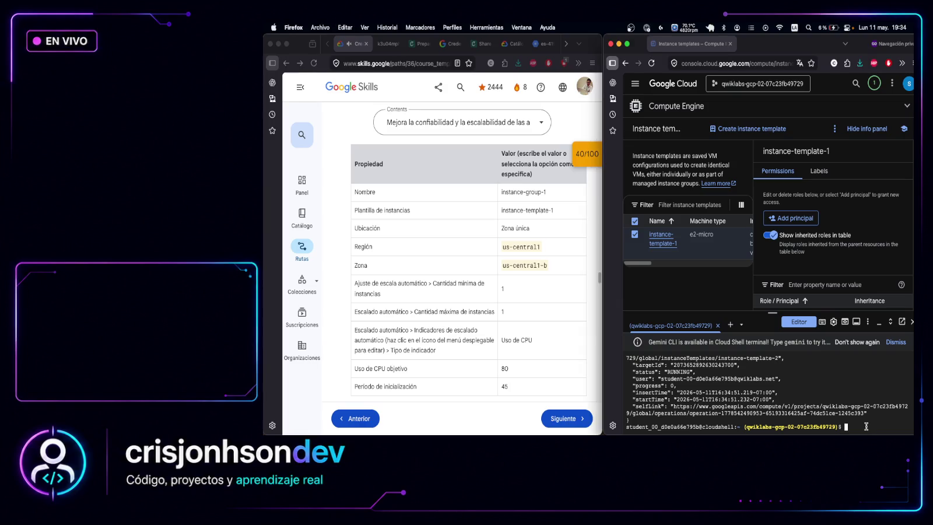
Describe instance-template-2 to check its network, subnet and tag
{"action": "left_click", "coordinate": [866, 428]}
{"action": "type", "text": "gcloud compute instance-templates describe instance-template-2 \\   --format=\"table(name,properties.networkInterfaces[0].network,properties.networkInterfaces[0].subnetwork,properties.tags.items)\""}
{"action": "key", "text": "Return"}
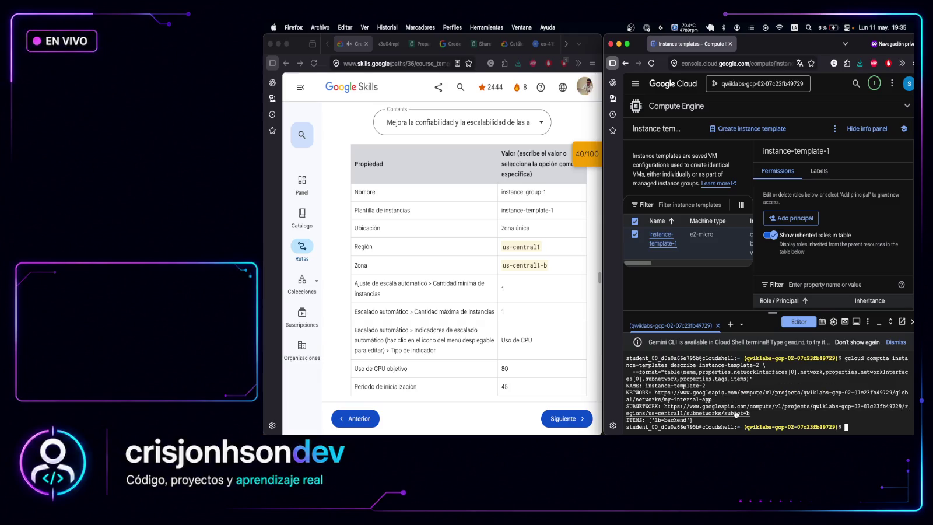
Highlight the subnet-b and lb-backend lines in the instance-template-2 describe output
{"action": "left_click_drag", "start_coordinate": [713, 418], "coordinate": [621, 416]}
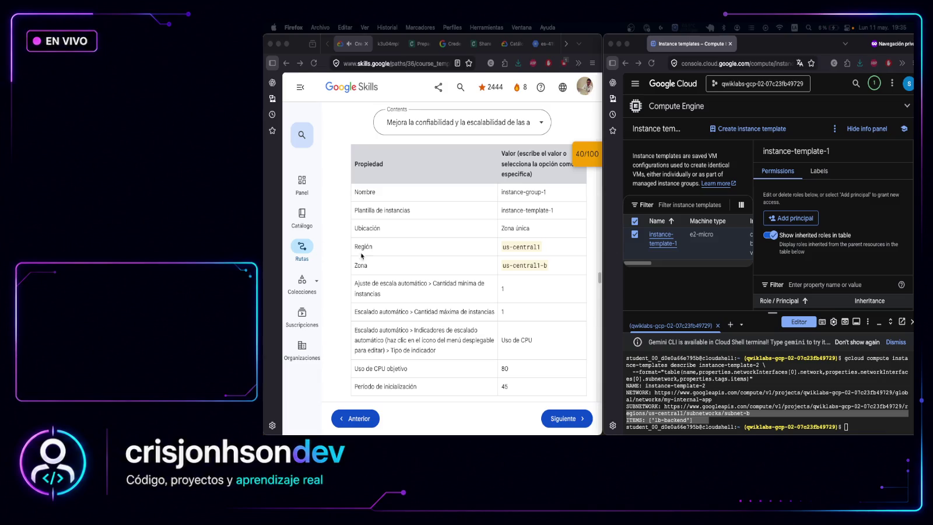
{"action": "left_click", "coordinate": [418, 243]}
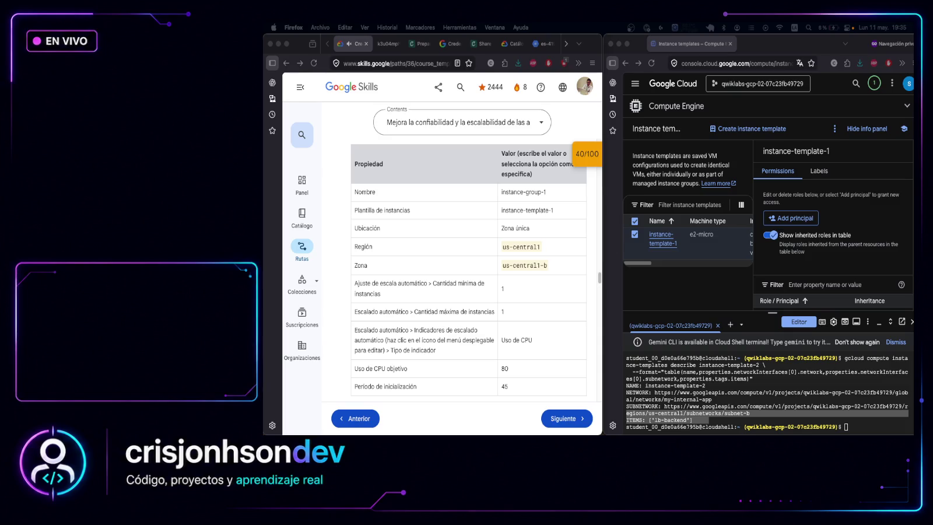
{"action": "scroll", "coordinate": [461, 262], "scroll_direction": "up", "scroll_amount": 3}
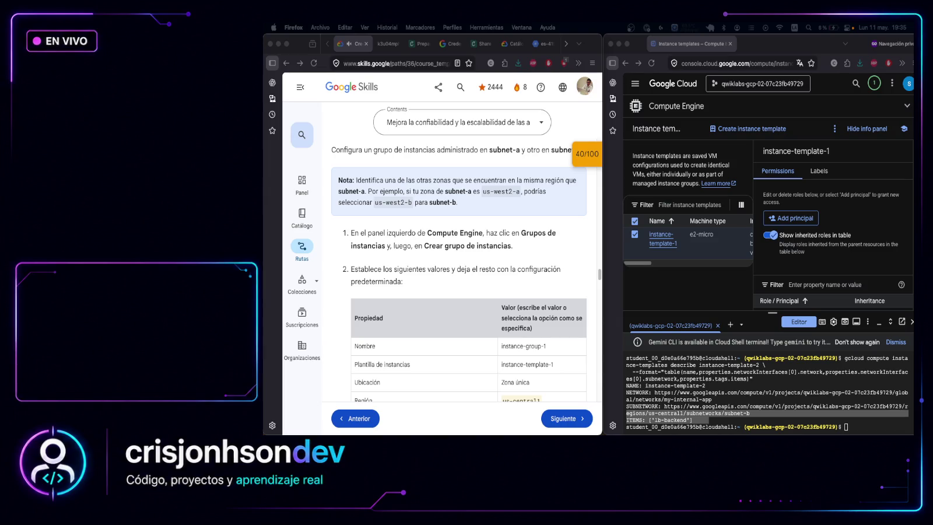
Select and copy the instance-group instructions on the lab page
{"action": "left_click", "coordinate": [486, 283]}
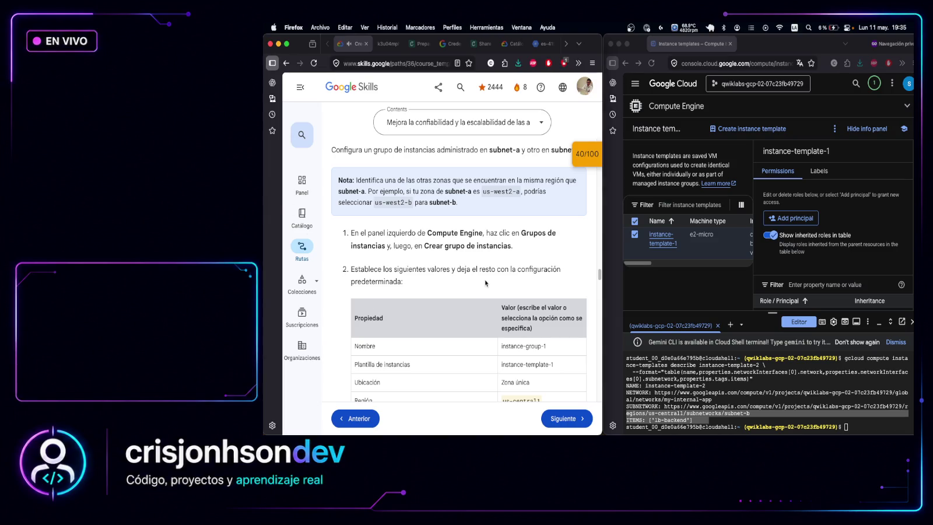
{"action": "scroll", "coordinate": [469, 269], "scroll_direction": "down", "scroll_amount": 5}
{"action": "scroll", "coordinate": [467, 271], "scroll_direction": "up", "scroll_amount": 5}
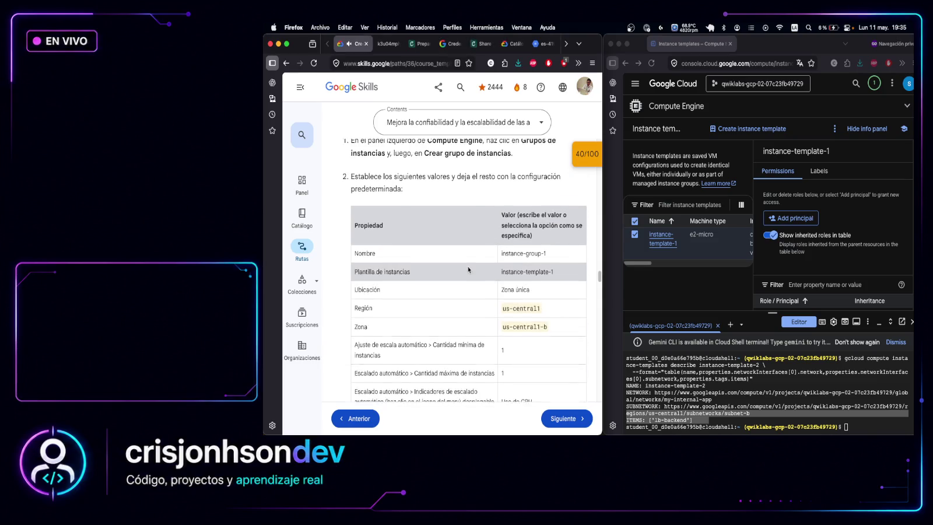
{"action": "scroll", "coordinate": [465, 272], "scroll_direction": "up", "scroll_amount": 5}
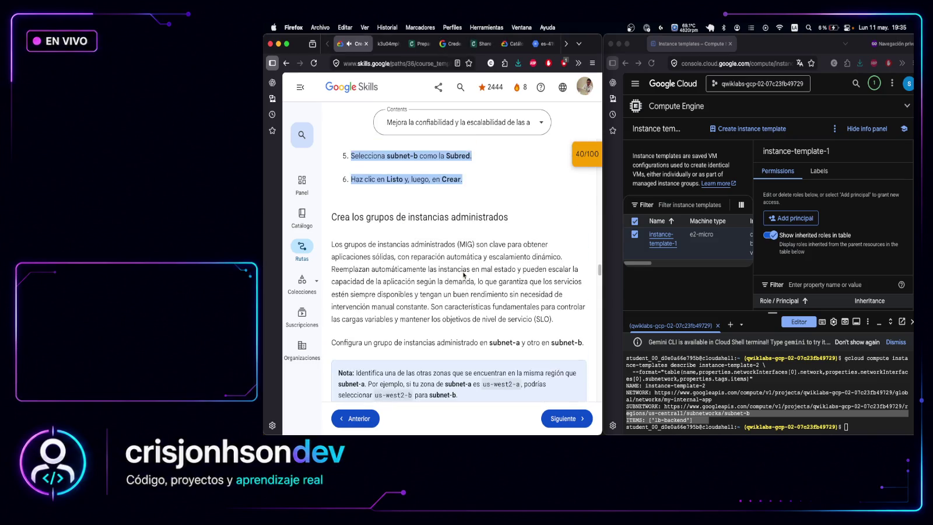
{"action": "scroll", "coordinate": [357, 229], "scroll_direction": "down", "scroll_amount": 1}
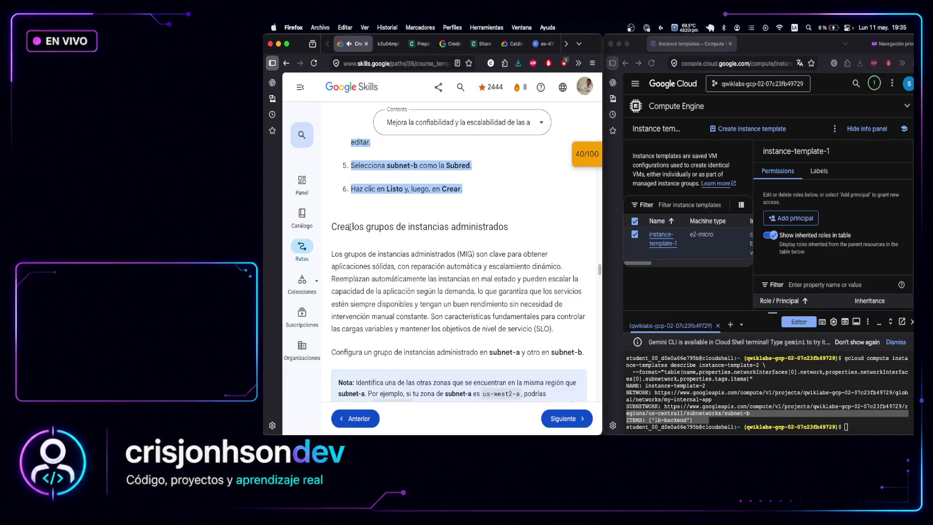
{"action": "mouse_move", "coordinate": [334, 227]}
{"action": "left_mouse_down"}
{"action": "mouse_move", "coordinate": [560, 314]}
{"action": "mouse_move", "coordinate": [525, 385]}
{"action": "mouse_move", "coordinate": [468, 402]}
{"action": "mouse_move", "coordinate": [496, 421]}
{"action": "left_mouse_up"}
{"action": "scroll", "coordinate": [477, 368], "scroll_direction": "up", "scroll_amount": 2}
{"action": "scroll", "coordinate": [487, 309], "scroll_direction": "down", "scroll_amount": 10}
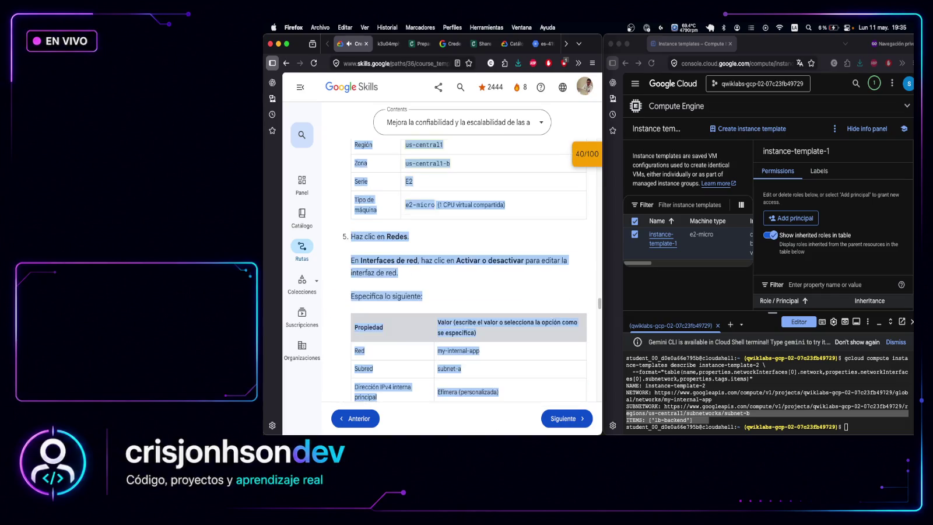
{"action": "scroll", "coordinate": [487, 309], "scroll_direction": "down", "scroll_amount": 1}
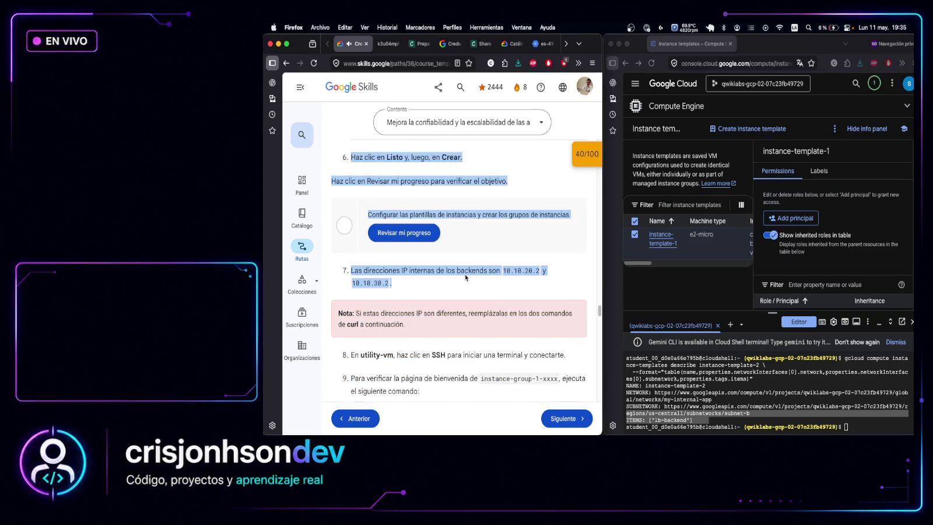
{"action": "right_click", "coordinate": [466, 271]}
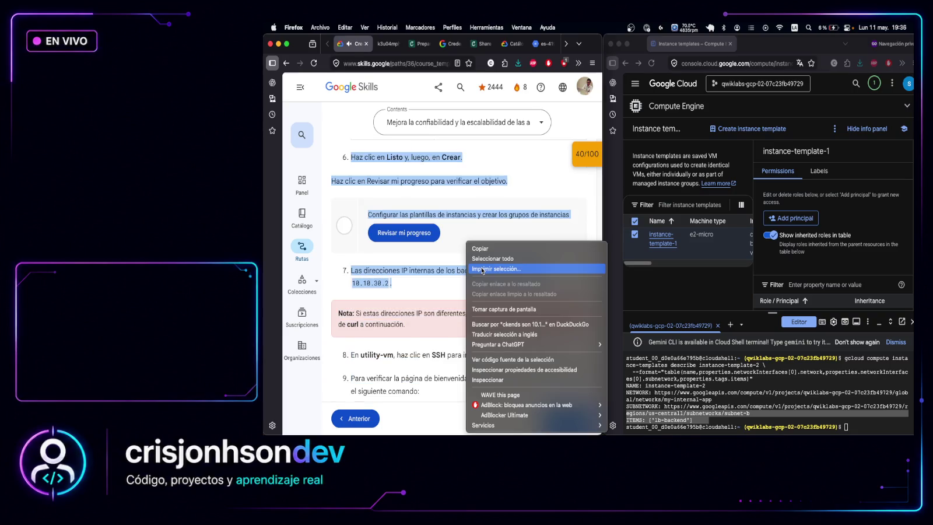
{"action": "key", "text": "Escape"}
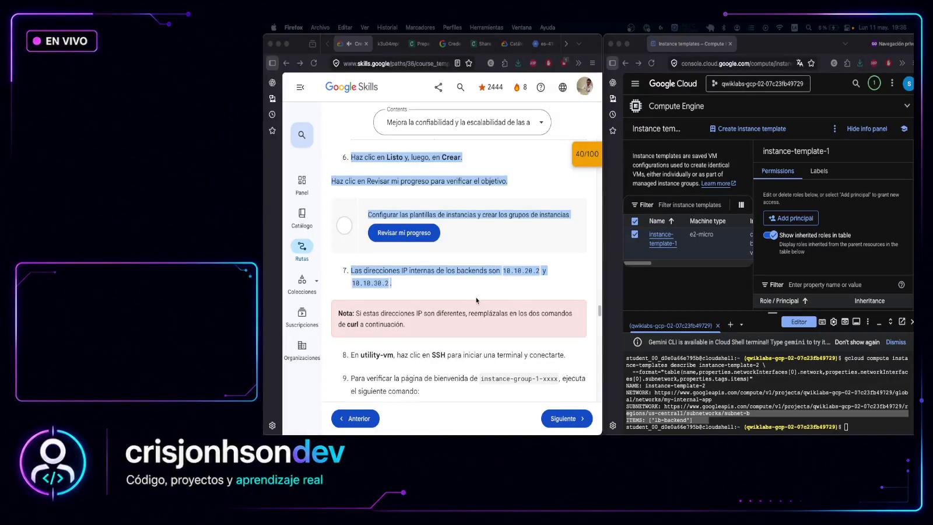
Scroll the lab page down to steps 8–10 with curl 10.10.20.2
{"action": "left_click", "coordinate": [489, 239]}
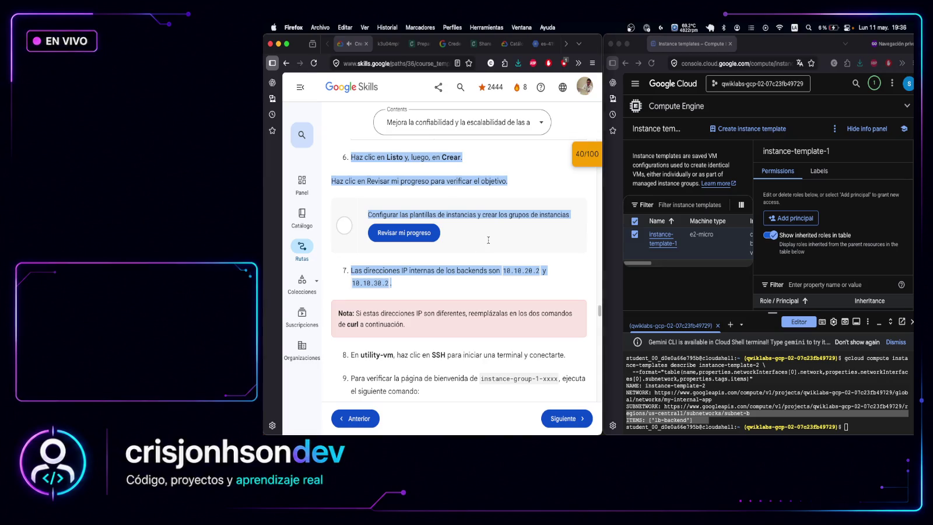
{"action": "left_click", "coordinate": [489, 239]}
{"action": "scroll", "coordinate": [489, 242], "scroll_direction": "down", "scroll_amount": 1}
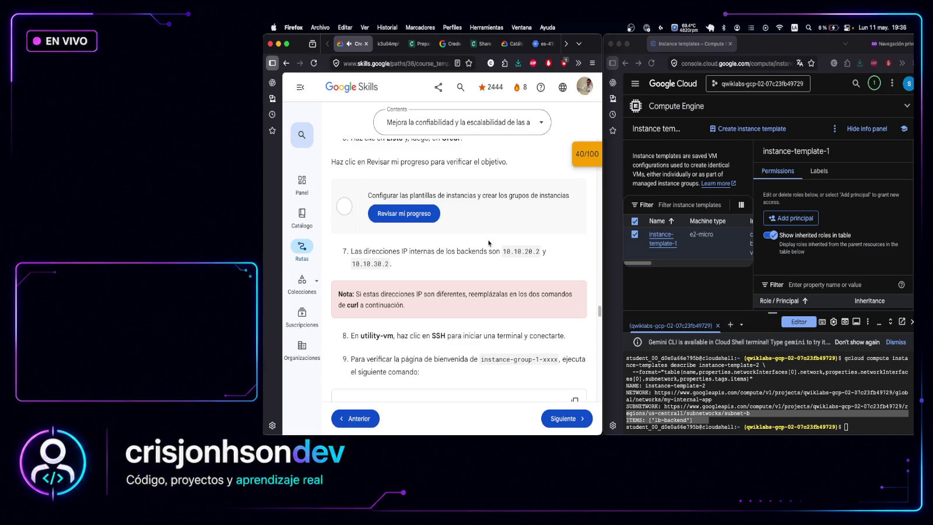
{"action": "scroll", "coordinate": [489, 243], "scroll_direction": "down", "scroll_amount": 1}
{"action": "scroll", "coordinate": [489, 244], "scroll_direction": "down", "scroll_amount": 2}
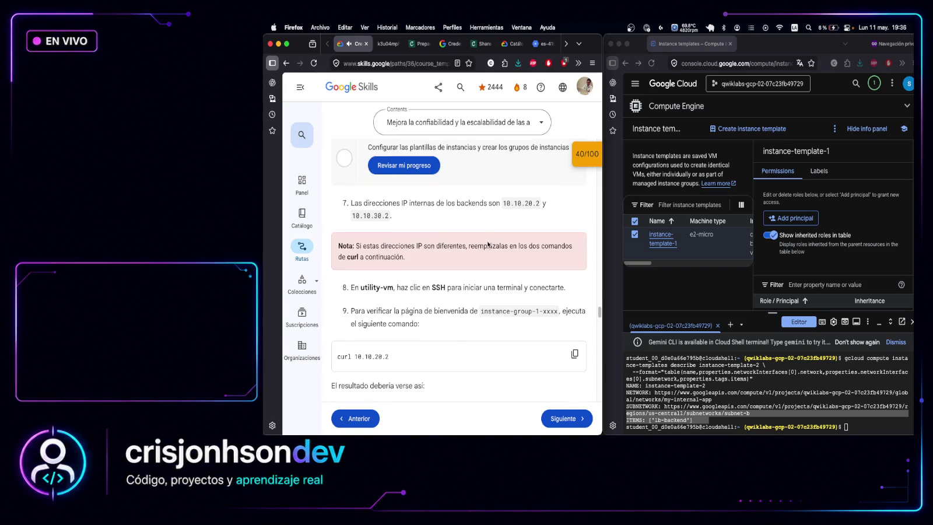
{"action": "scroll", "coordinate": [487, 245], "scroll_direction": "down", "scroll_amount": 4}
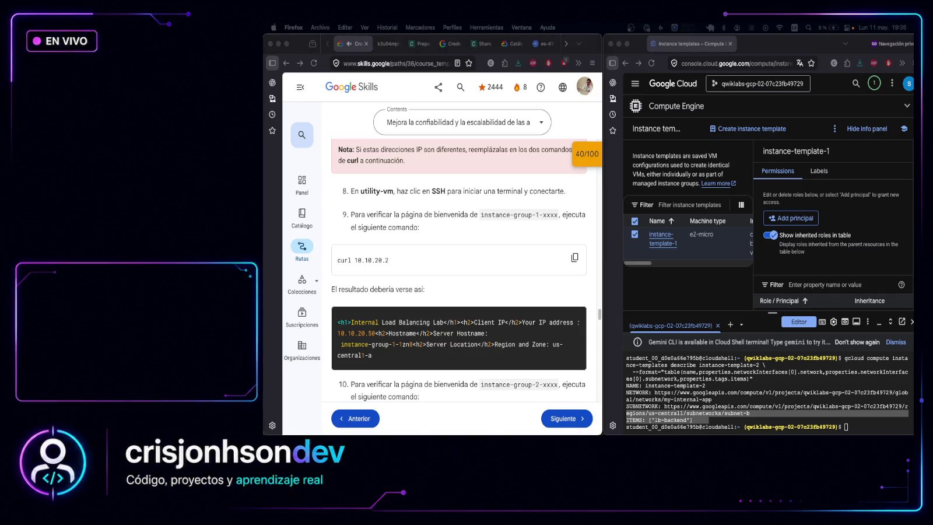
Rerun the table-format describe of instance-template-2, showing my-internal-app, subnet-b and lb-backend
{"action": "left_click", "coordinate": [873, 428]}
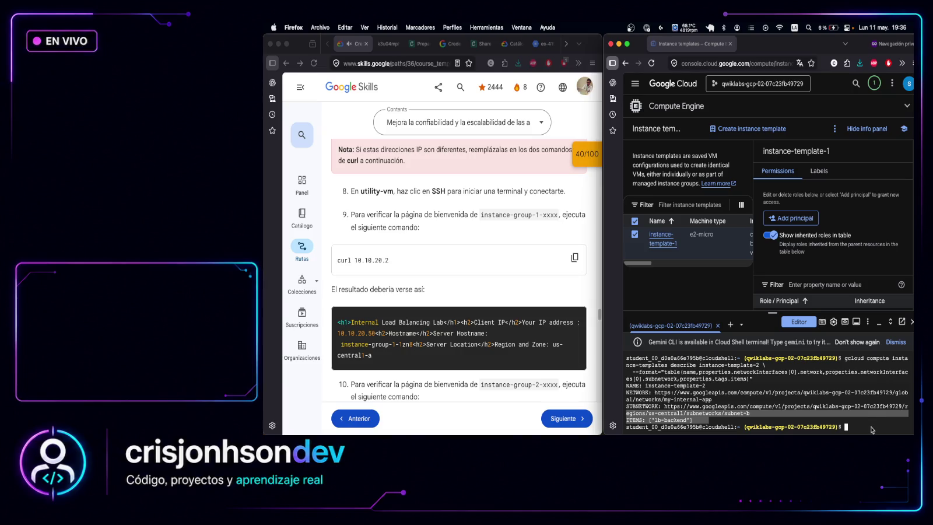
{"action": "key", "text": "super+v"}
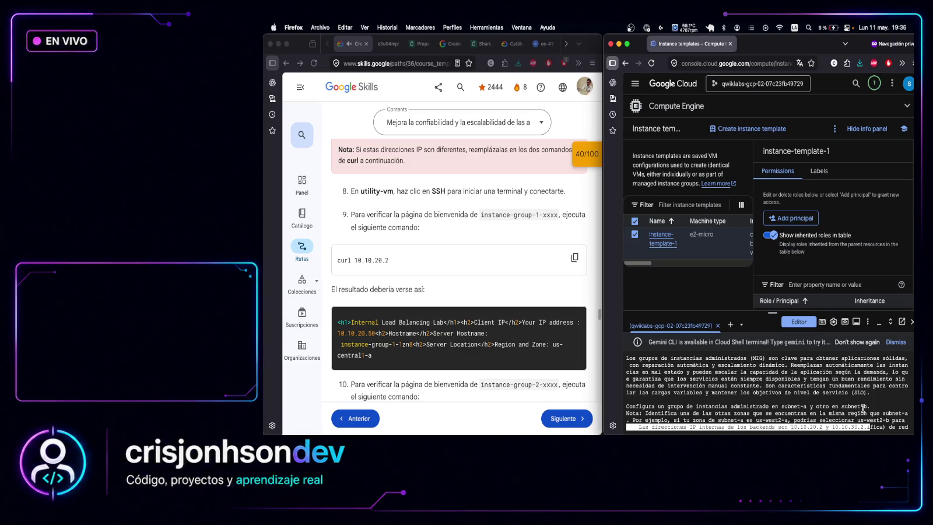
{"action": "key", "text": "super+v"}
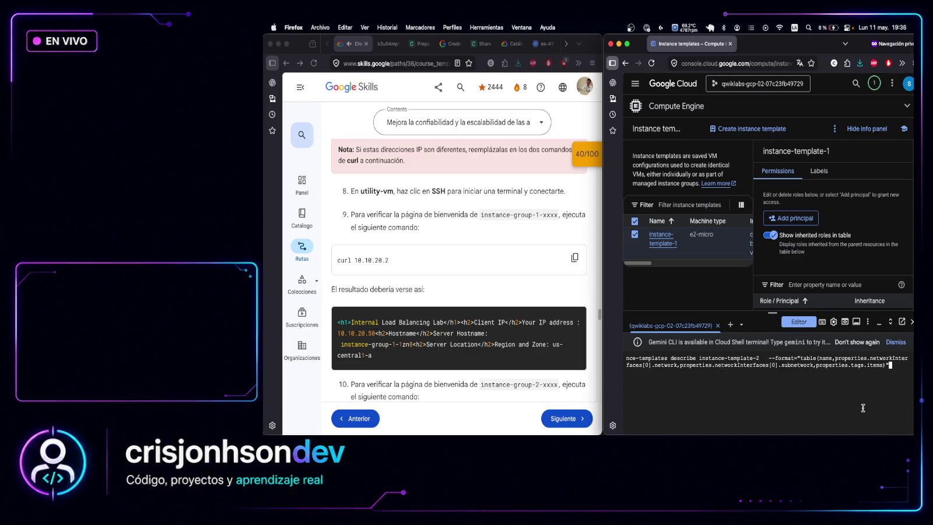
{"action": "key", "text": "Return"}
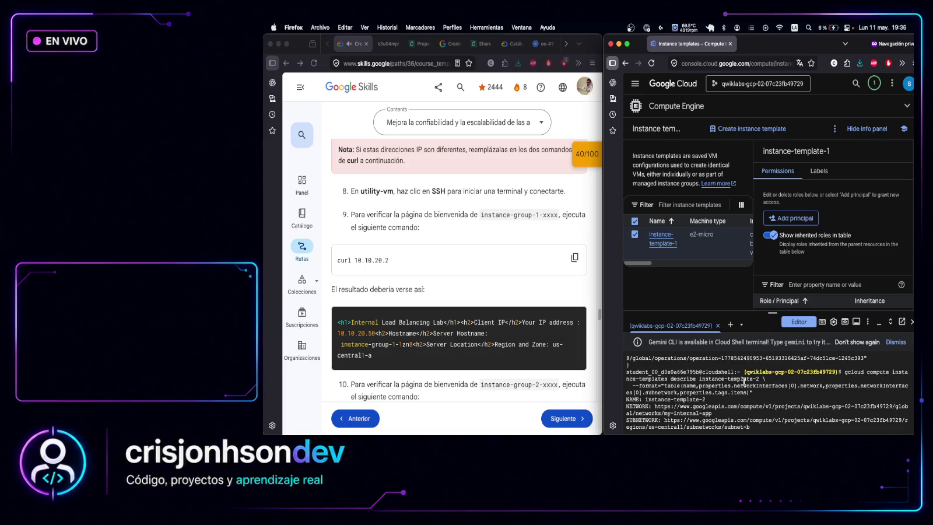
{"action": "key", "text": "super+v"}
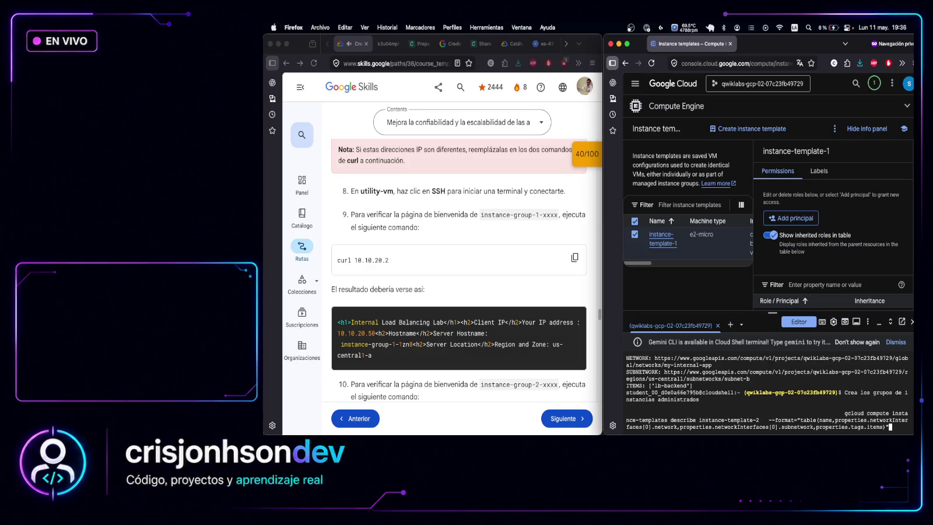
{"action": "key", "text": "Return"}
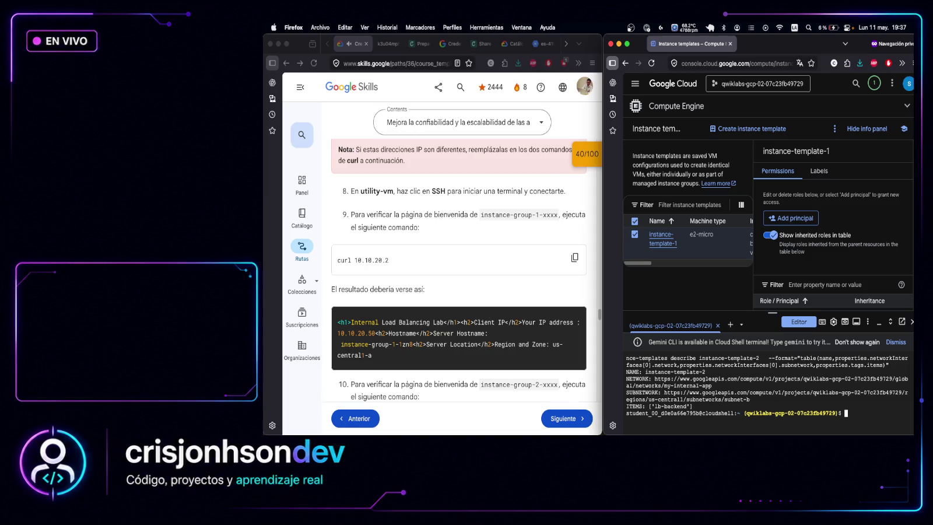
{"action": "key", "text": "super+Tab"}
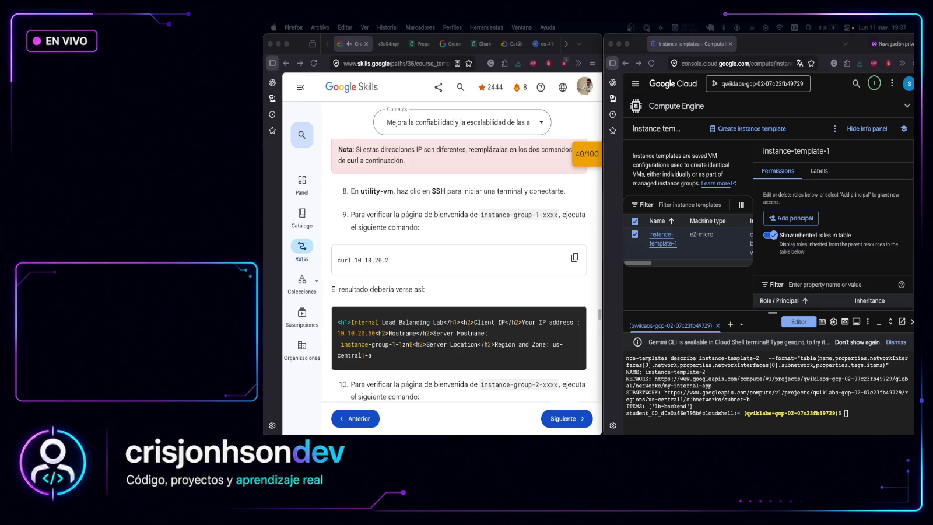
{"action": "left_click", "coordinate": [867, 418]}
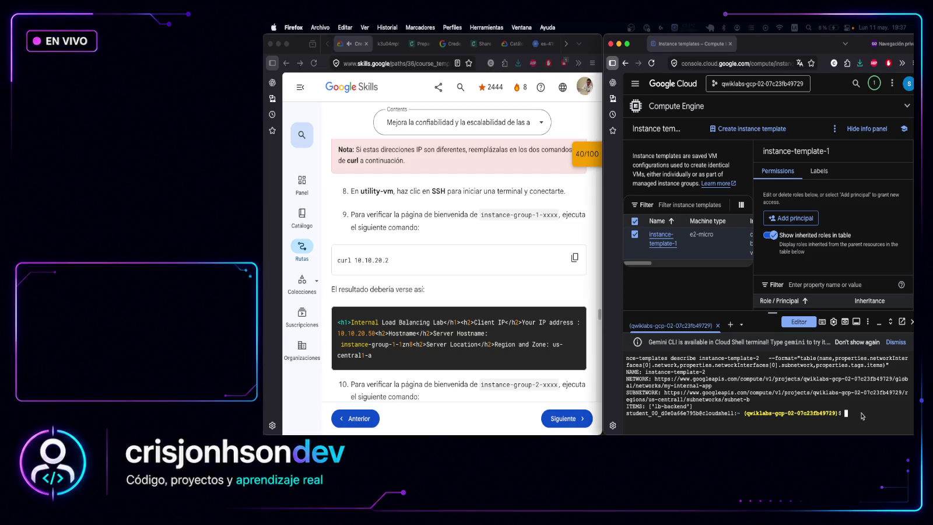
Create instance-group-1 in us-central1-b and autoscale it at 0.8 CPU with 45 s cooldown
{"action": "type", "text": "gcloud compute instance-groups managed create instance-group-1 \\   --zone=us-central1-b \\   --template=instance-template-1 \\   --size=1 \\   --base-instance-name=instance-group-1"}
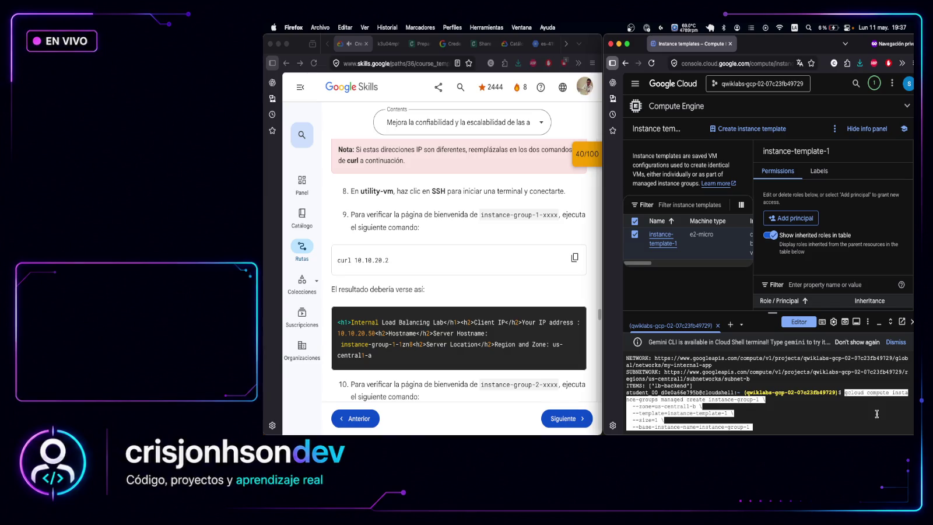
{"action": "key", "text": "Return"}
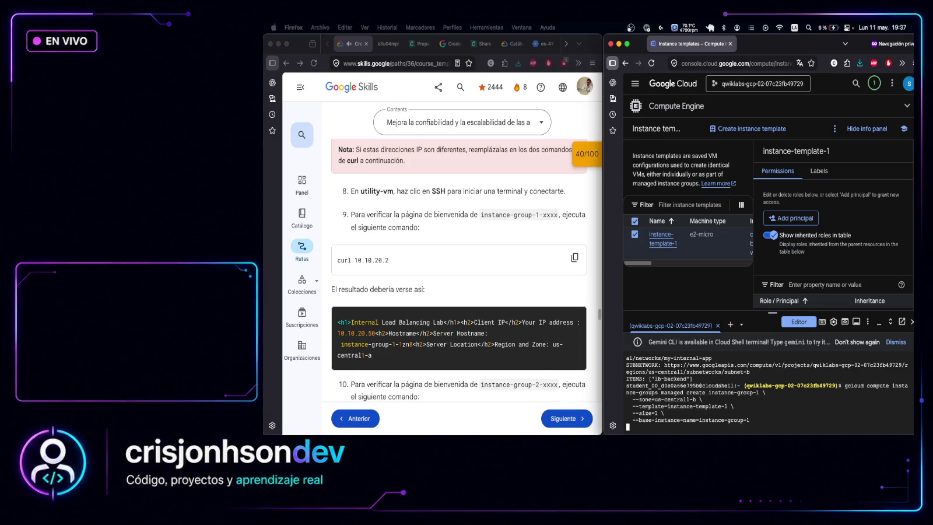
{"action": "left_click", "coordinate": [865, 428]}
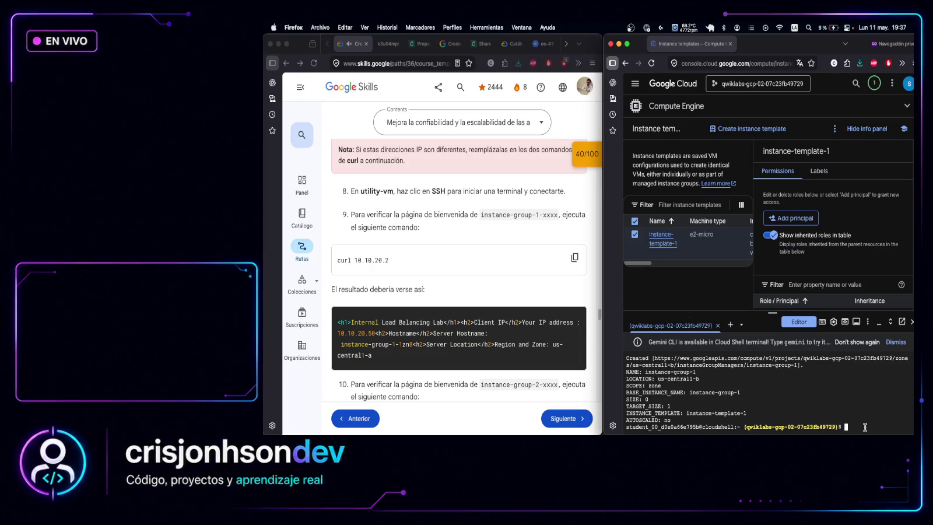
{"action": "type", "text": "gcloud compute instance-groups managed set-autoscaling instance-group-1 \\   --zone=us-central1-b \\   --min-num-replicas=1 \\   --max-num-replicas=1 \\   --target-cpu-utilization=0.8 \\   --cool-down-period=45"}
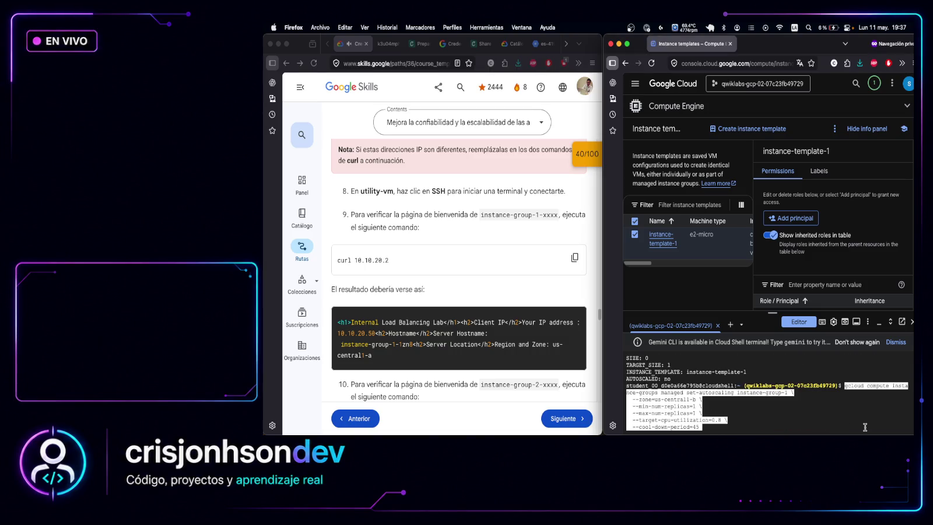
{"action": "key", "text": "Return"}
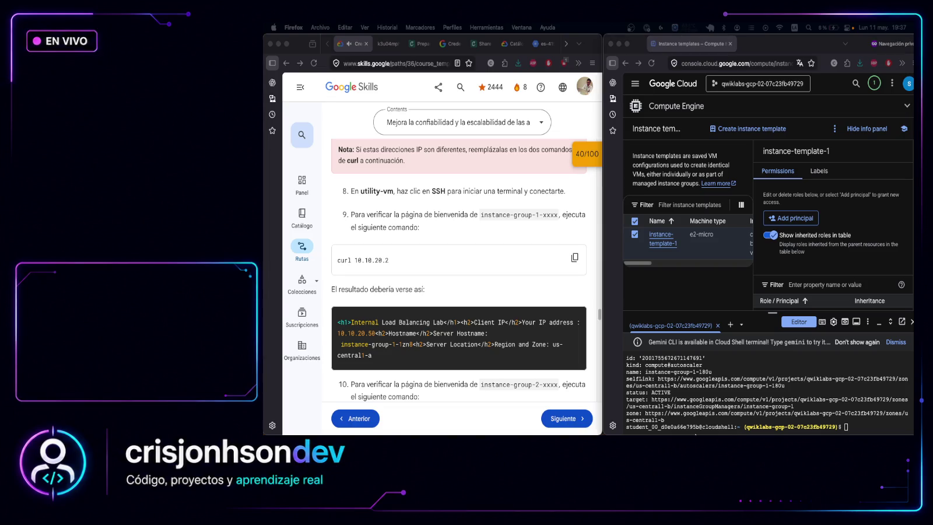
{"action": "left_click", "coordinate": [887, 426]}
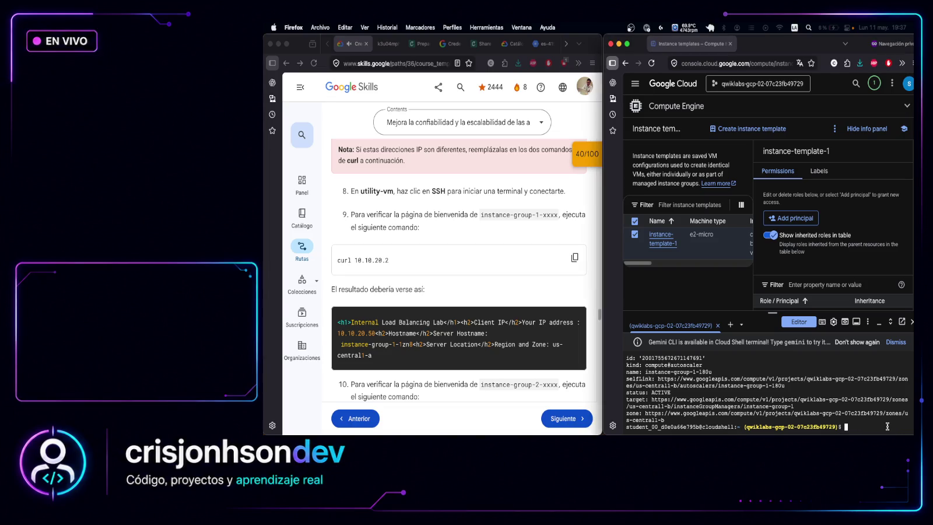
Create instance-group-2 in us-central1-c from instance-template-2, autoscaling at 0.8 CPU target with 45-second cooldown
{"action": "key", "text": "super+v"}
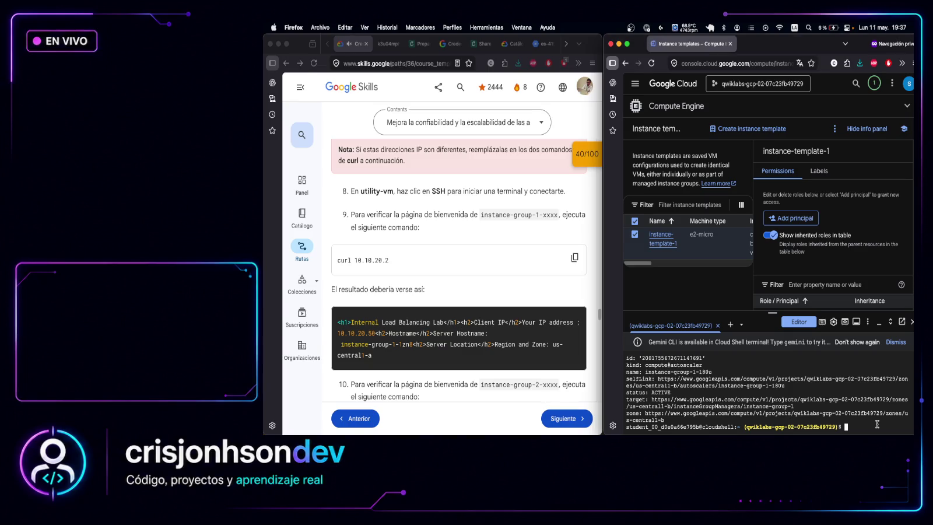
{"action": "key", "text": "Return"}
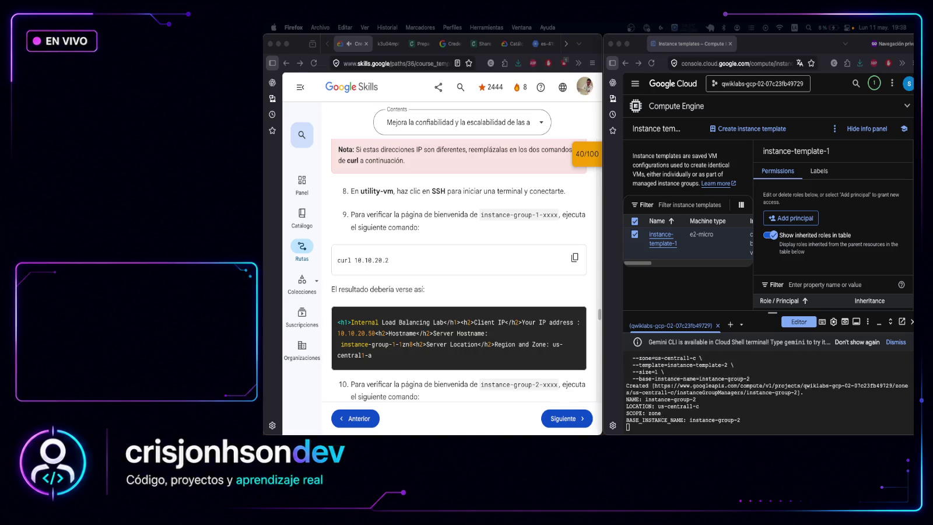
{"action": "left_click", "coordinate": [862, 422]}
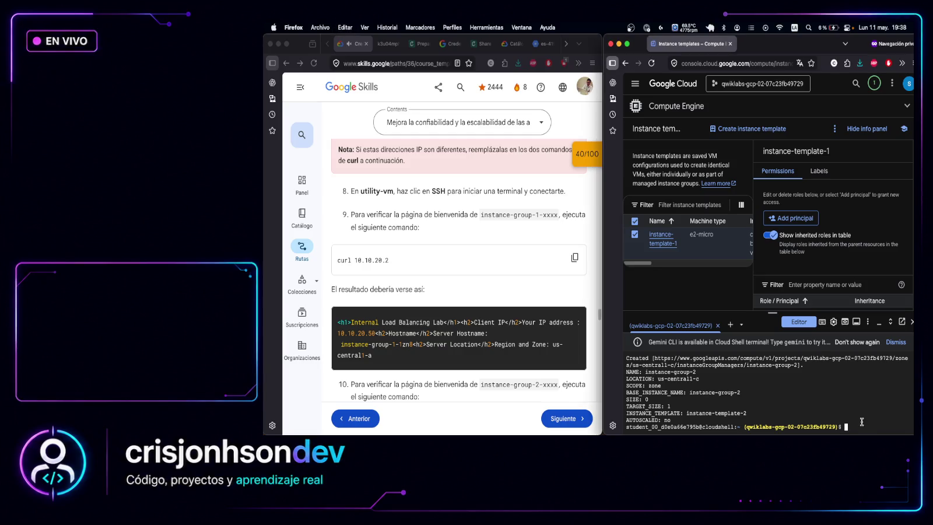
{"action": "type", "text": "gcloud compute instance-groups managed set-autoscaling instance-group-2 \\   --zone=us-central1-c \\   --min-num-replicas=1 \\   --max-num-replicas=1 \\   --target-cpu-utilization=0.8 \\   --cool-down-period=45"}
{"action": "key", "text": "Return"}
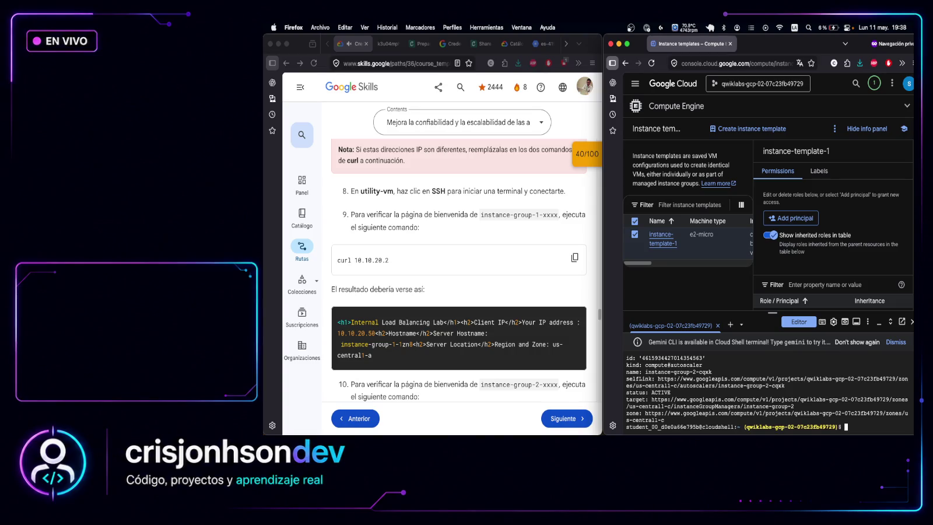
{"action": "key", "text": "super+Tab"}
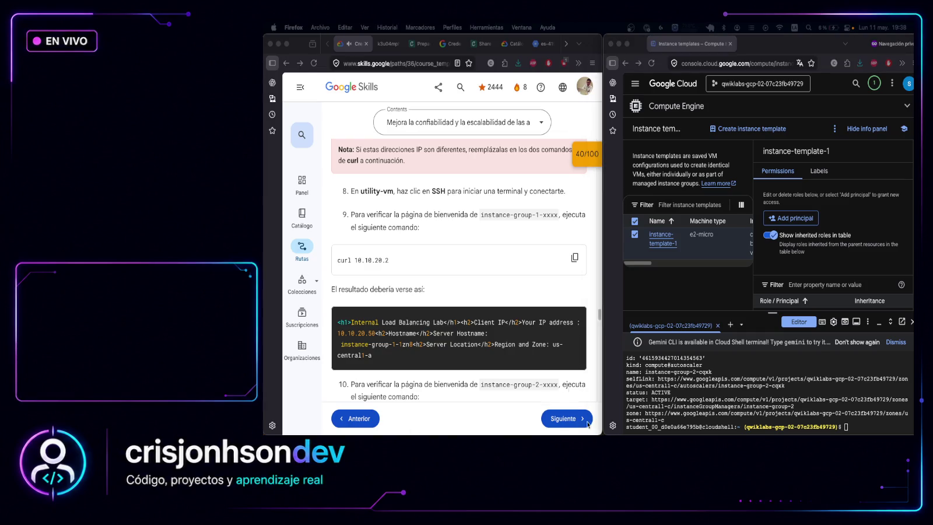
List the managed instance groups with 'gcloud compute instance-groups managed list' to confirm autoscaling
{"action": "left_click", "coordinate": [867, 429]}
{"action": "left_click", "coordinate": [866, 429]}
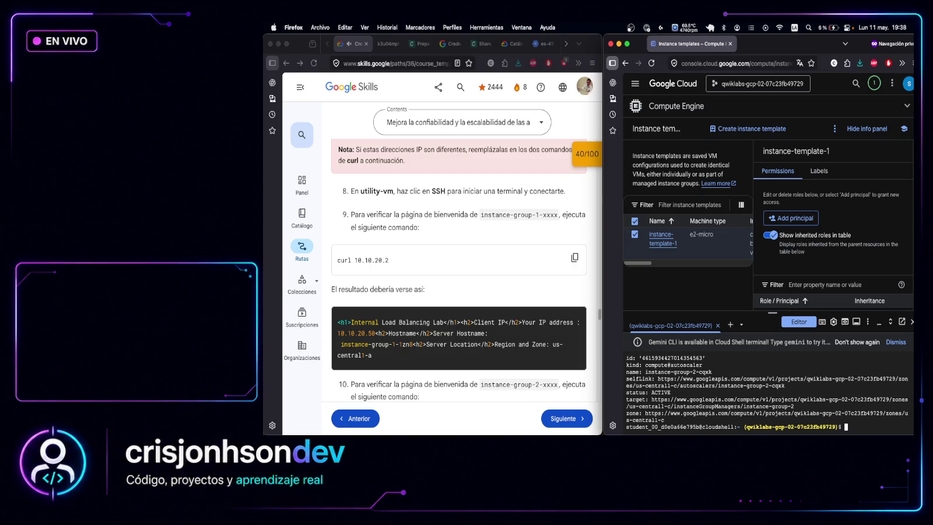
{"action": "type", "text": "gcloud compute instance-groups managed list"}
{"action": "key", "text": "Return"}
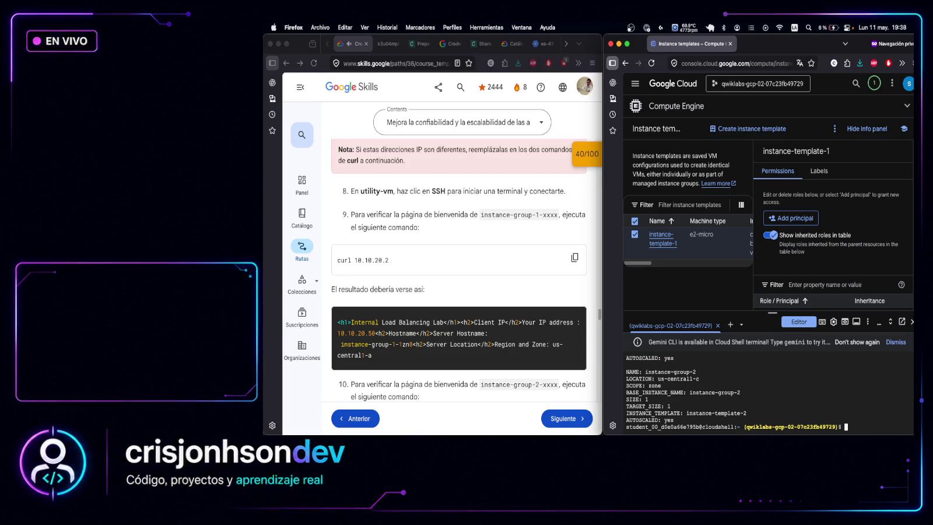
{"action": "key", "text": "super+Tab"}
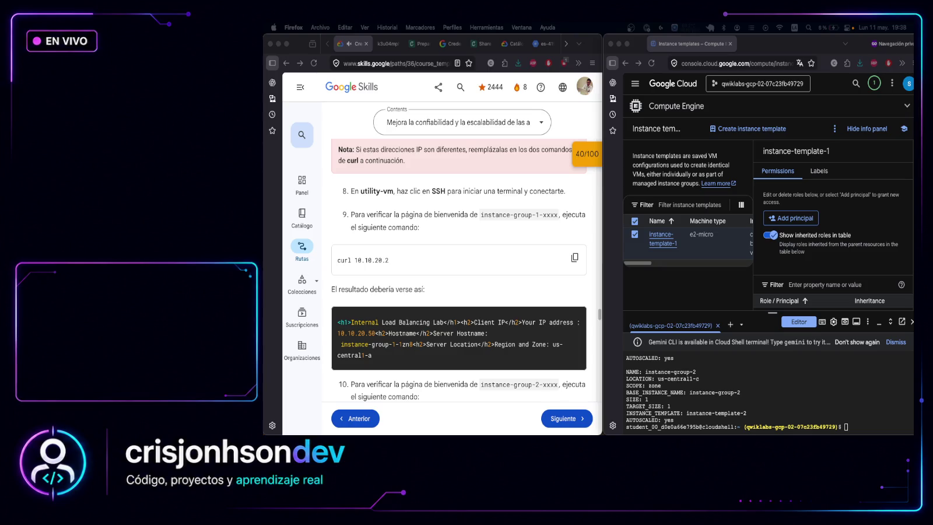
List the VM instances to confirm the group VMs are RUNNING with internal and external IPs
{"action": "left_click", "coordinate": [863, 421]}
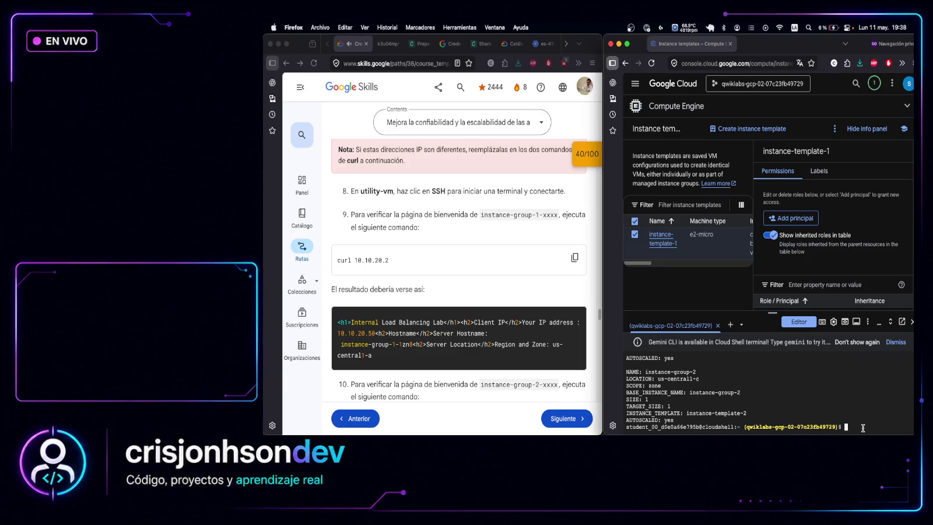
{"action": "key", "text": "super+v"}
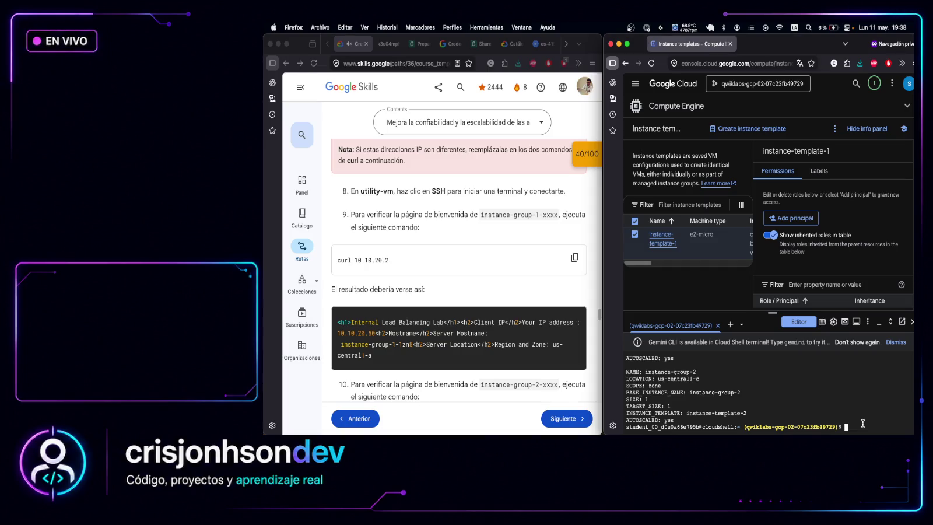
{"action": "key", "text": "Return"}
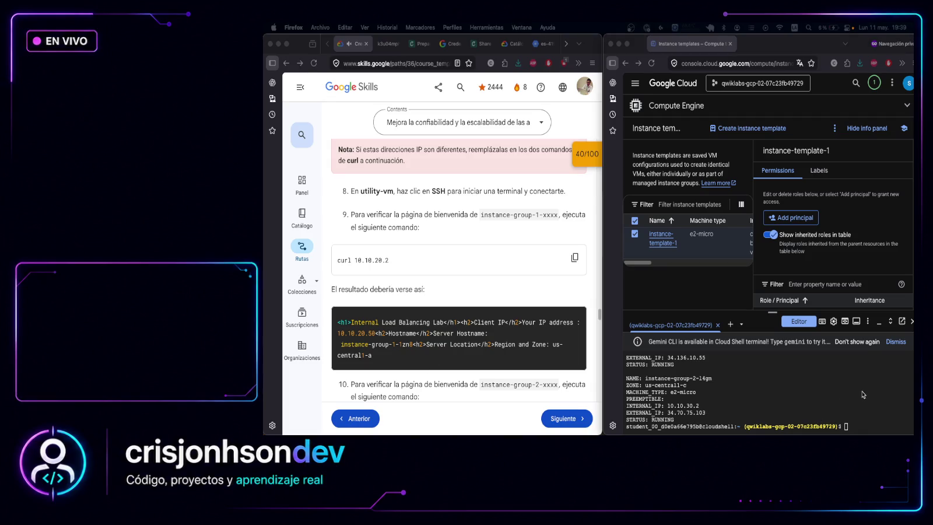
Run the command creating e2-micro utility-vm in us-central1-b on subnet-a at 10.10.20.50
{"action": "left_click", "coordinate": [861, 427]}
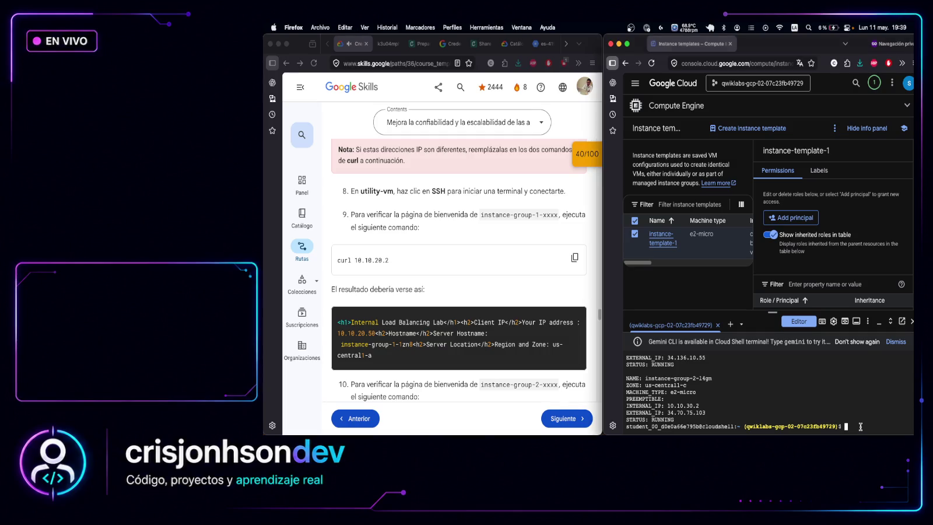
{"action": "type", "text": "gcloud compute instances create utility-vm \\   --zone=us-central1-b \\   --machine-type=e2-micro \\   --network=my-internal-app \\   --subnet=subnet-a \\   --private-network-ip=10.10.20.50"}
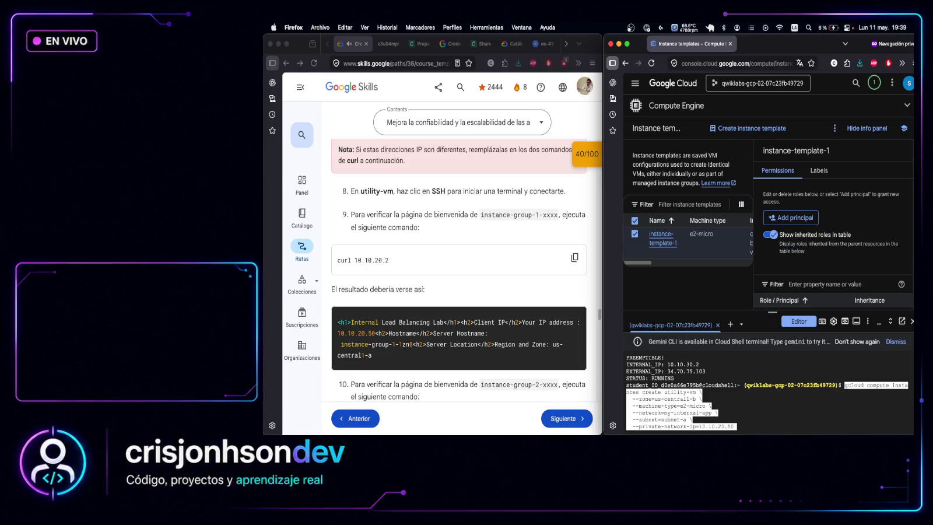
{"action": "key", "text": "Return"}
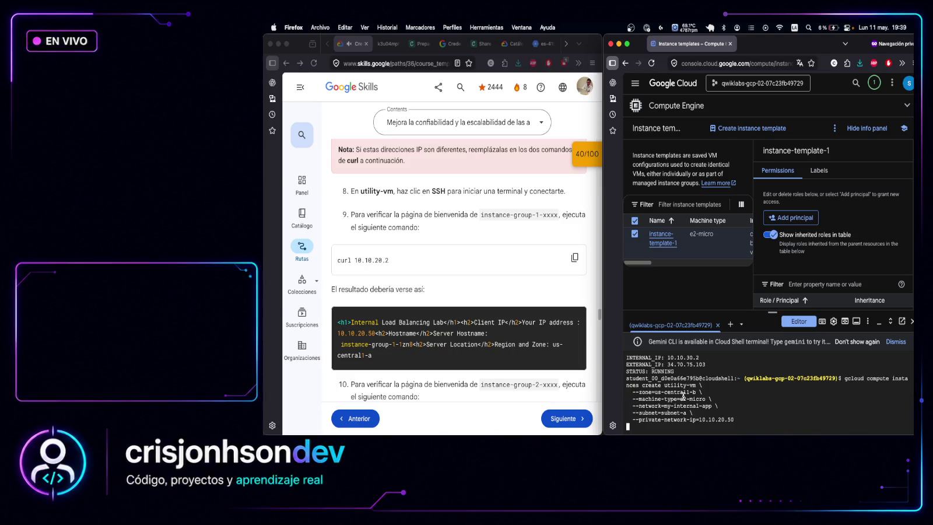
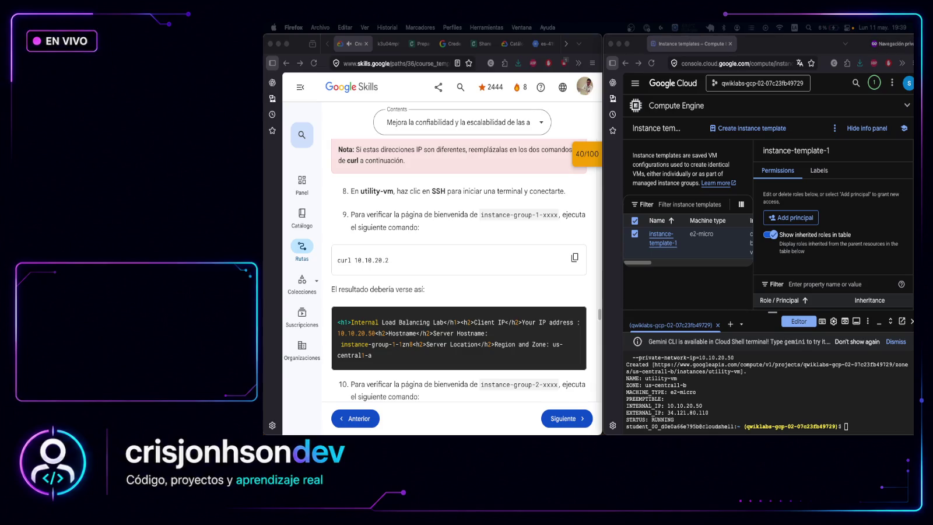
Run gcloud compute instances list in Cloud Shell to show VM zones, internal IPs and subnets
{"action": "left_click", "coordinate": [891, 421]}
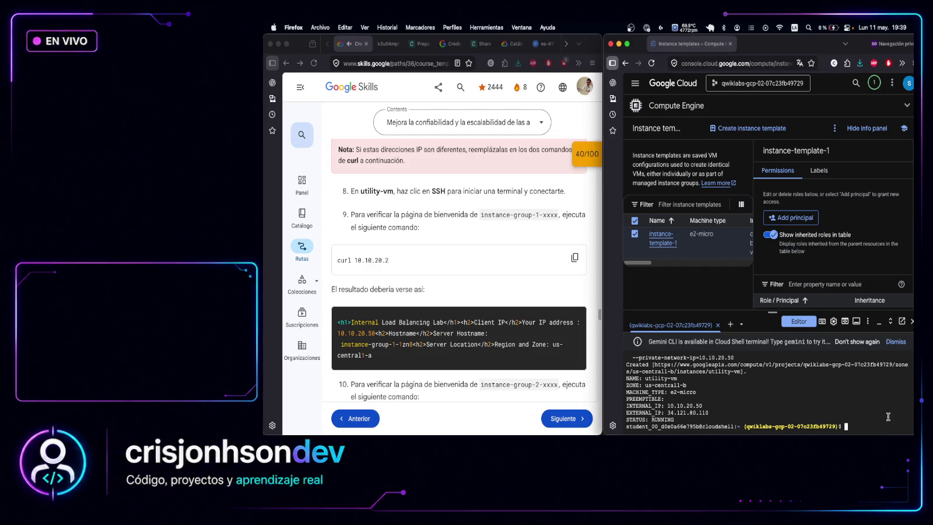
{"action": "key", "text": "super+v"}
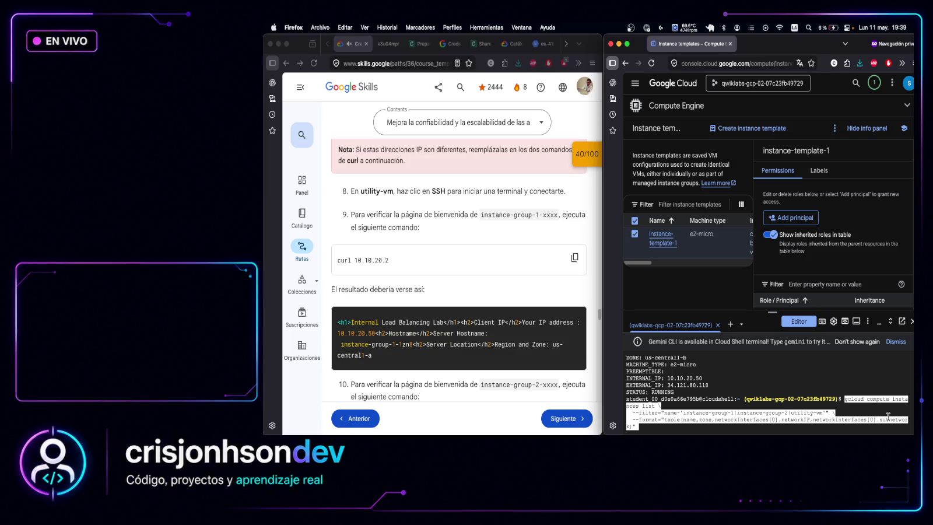
{"action": "key", "text": "Return"}
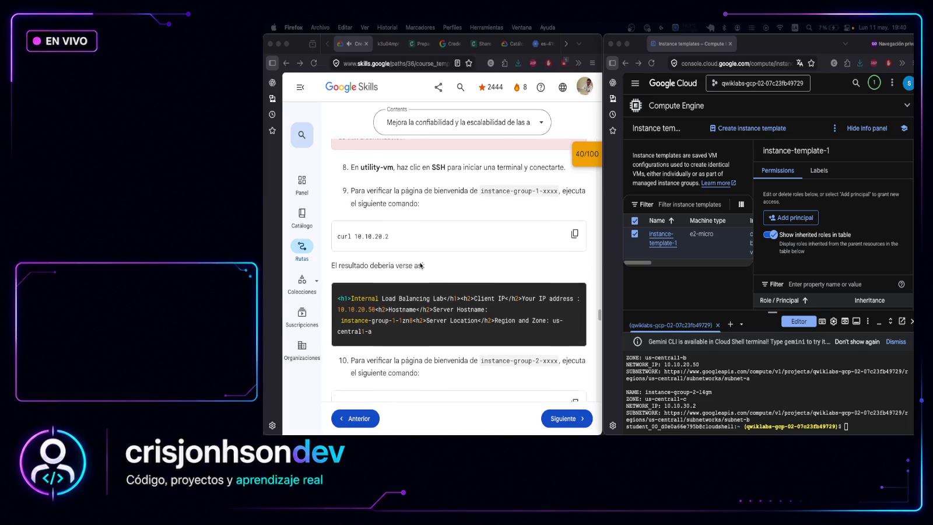
{"action": "scroll", "coordinate": [421, 274], "scroll_direction": "up", "scroll_amount": 5}
Check progress in the lab so the instance templates and groups objective shows Assessment Completed
{"action": "scroll", "coordinate": [422, 274], "scroll_direction": "up", "scroll_amount": 2}
{"action": "scroll", "coordinate": [418, 304], "scroll_direction": "down", "scroll_amount": 1}
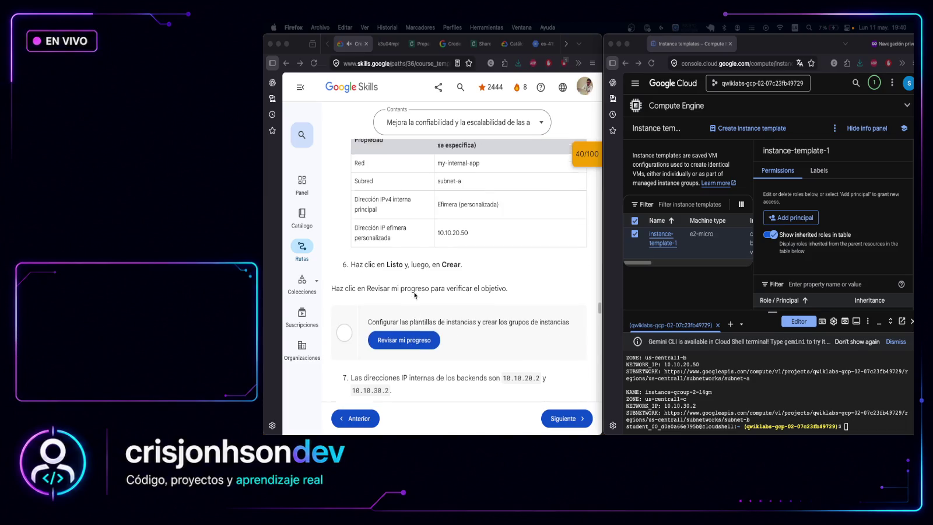
{"action": "left_click", "coordinate": [417, 324]}
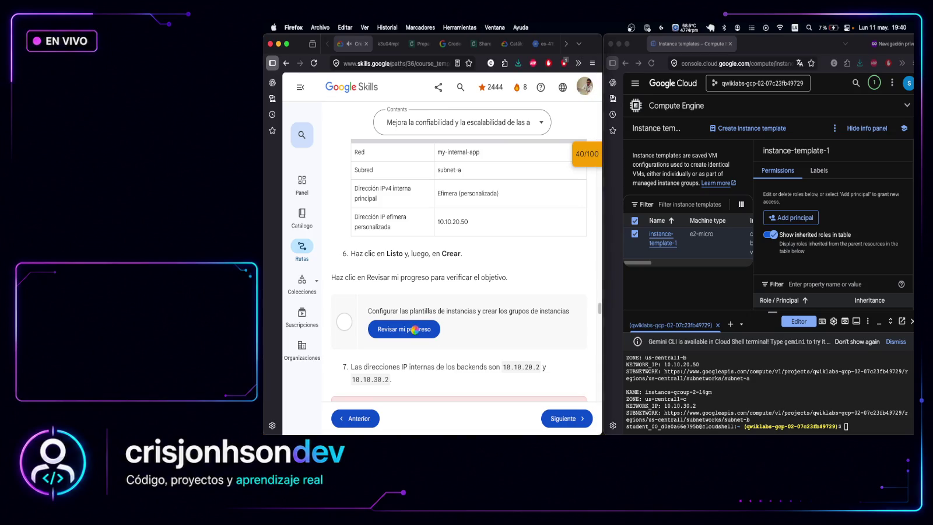
{"action": "left_click", "coordinate": [419, 331]}
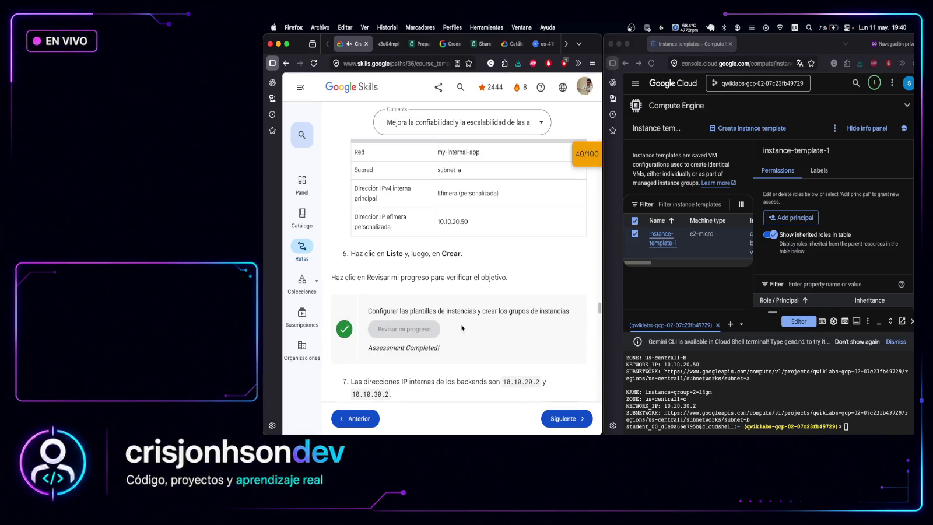
{"action": "scroll", "coordinate": [462, 328], "scroll_direction": "down", "scroll_amount": 2}
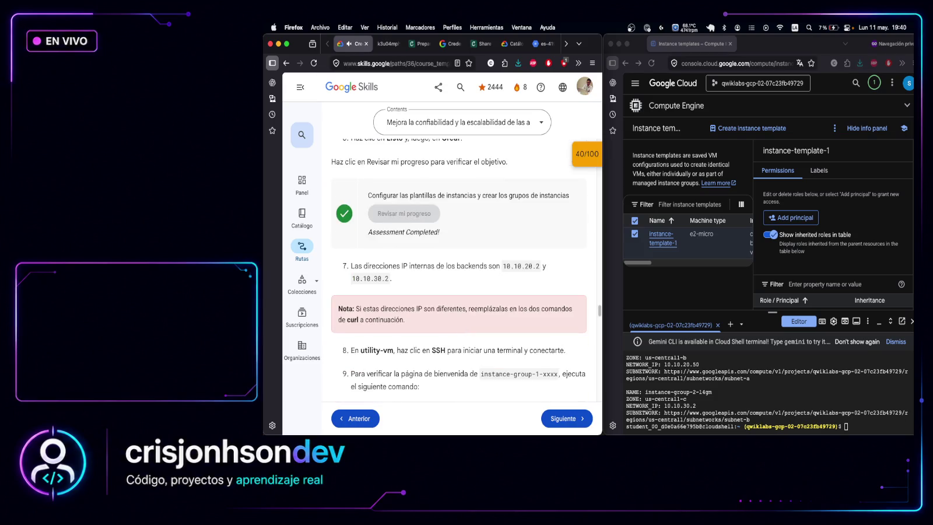
{"action": "left_click", "coordinate": [867, 425]}
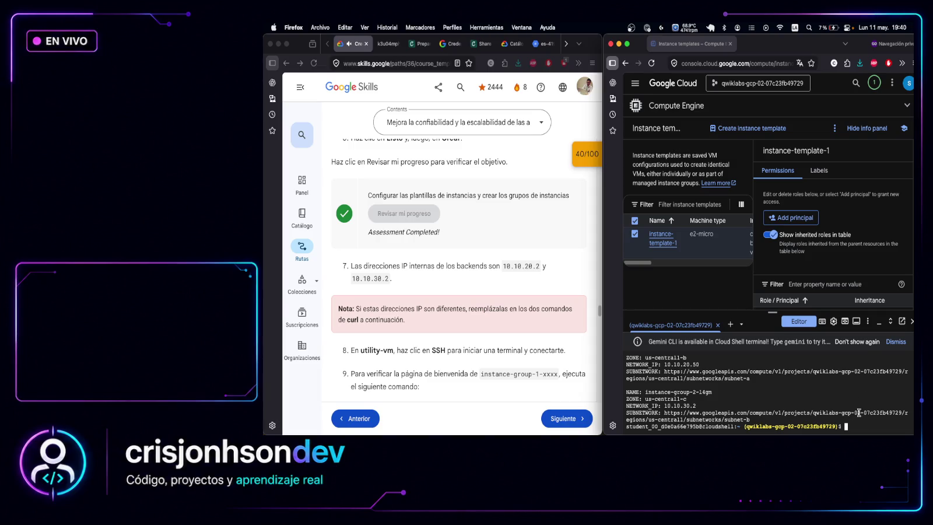
SSH into utility-vm in zone us-central1-b, generating a new SSH key with an empty passphrase
{"action": "type", "text": "gcloud compute ssh utility-vm --zone=us-central1-b"}
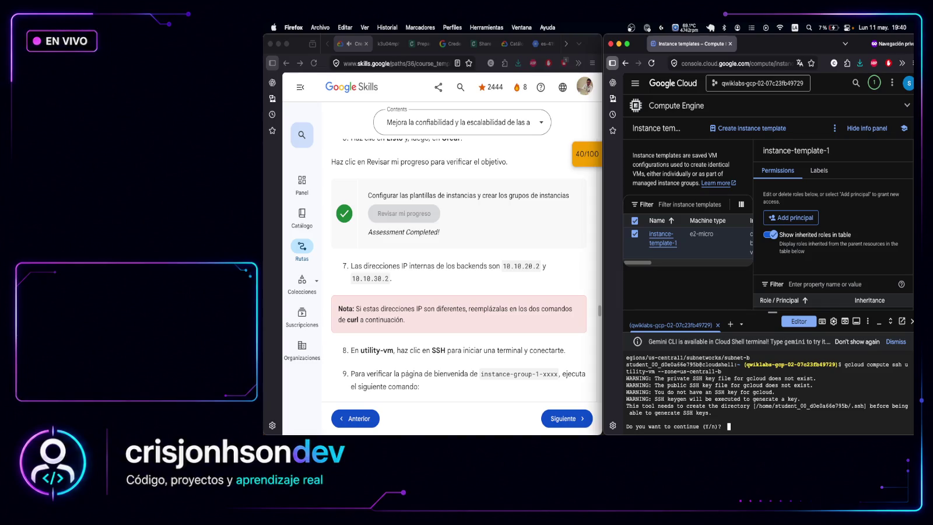
{"action": "type", "text": "y"}
{"action": "key", "text": "Return"}
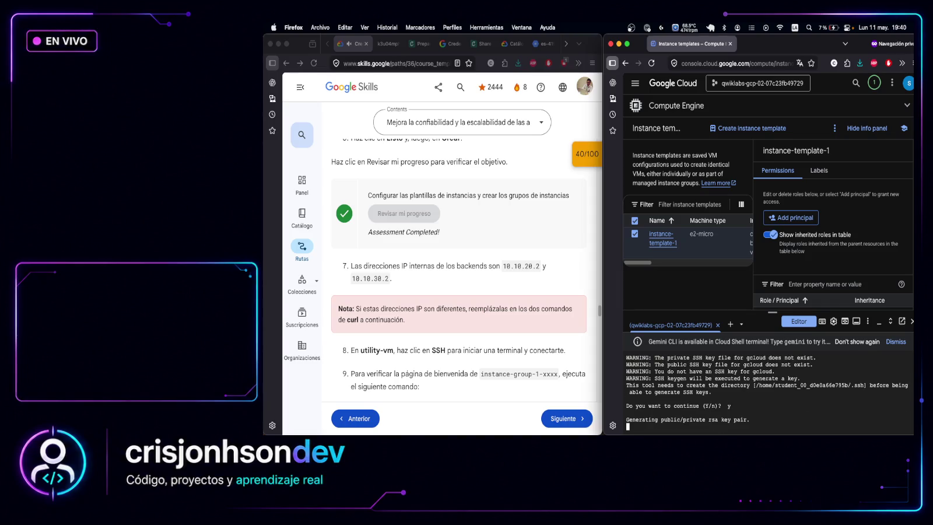
{"action": "key", "text": "Return"}
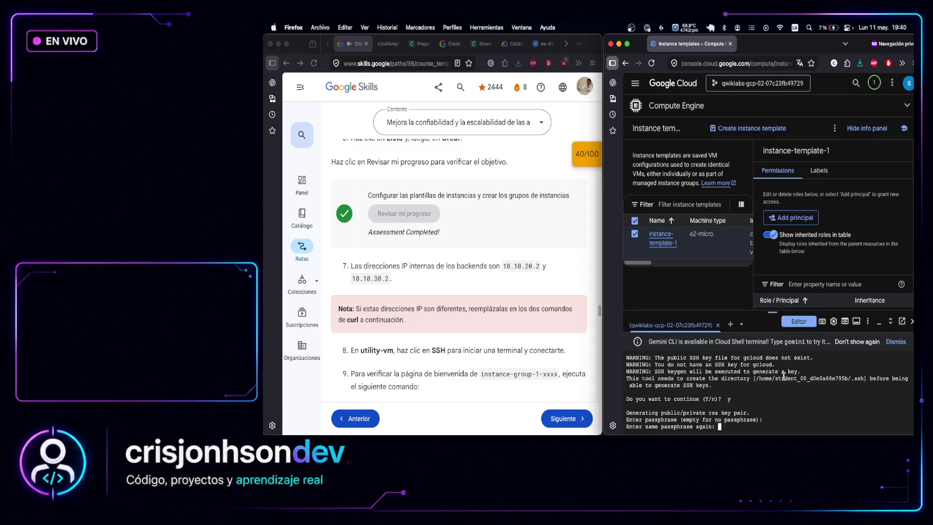
{"action": "key", "text": "Return"}
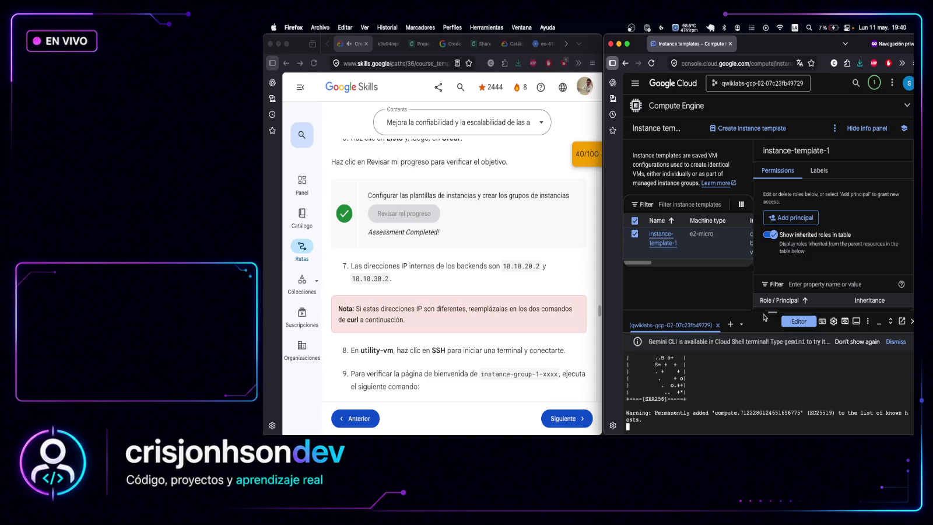
{"action": "left_click_drag", "start_coordinate": [779, 191], "coordinate": [776, 191]}
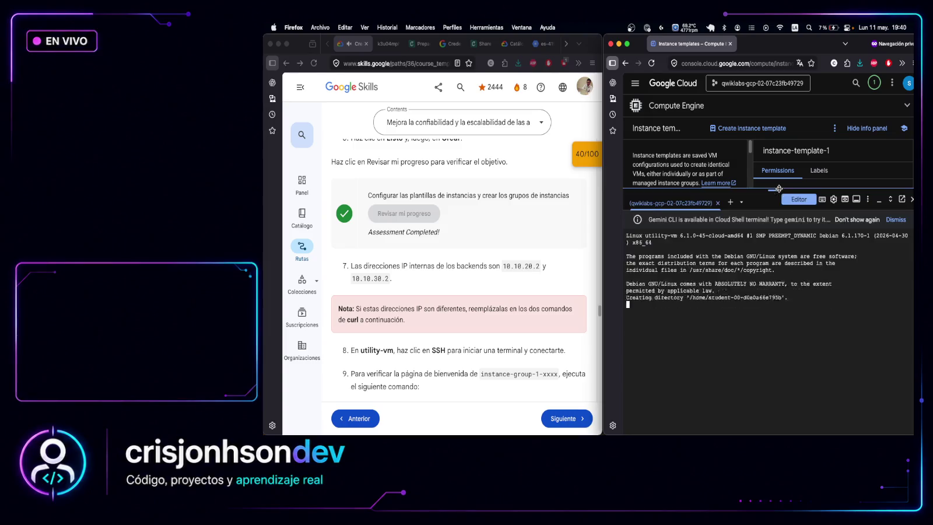
{"action": "key", "text": "Return"}
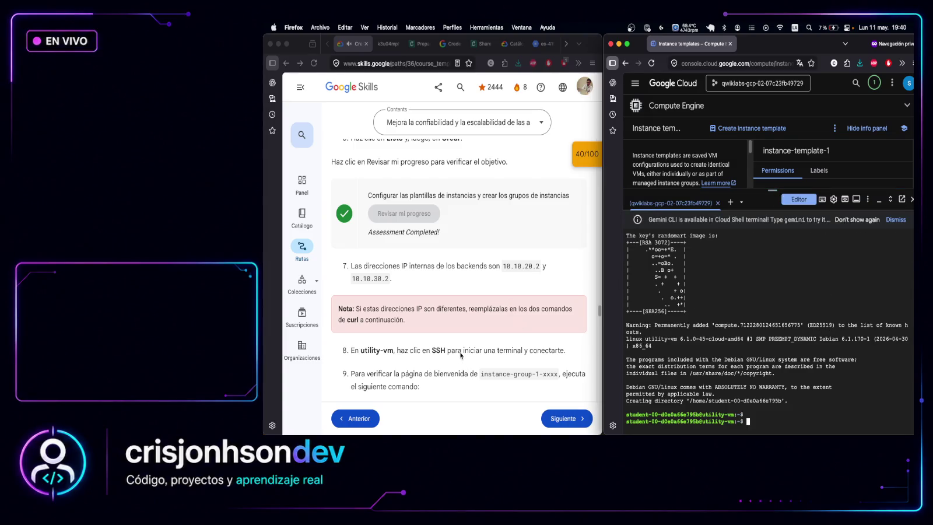
{"action": "scroll", "coordinate": [463, 355], "scroll_direction": "down", "scroll_amount": 4}
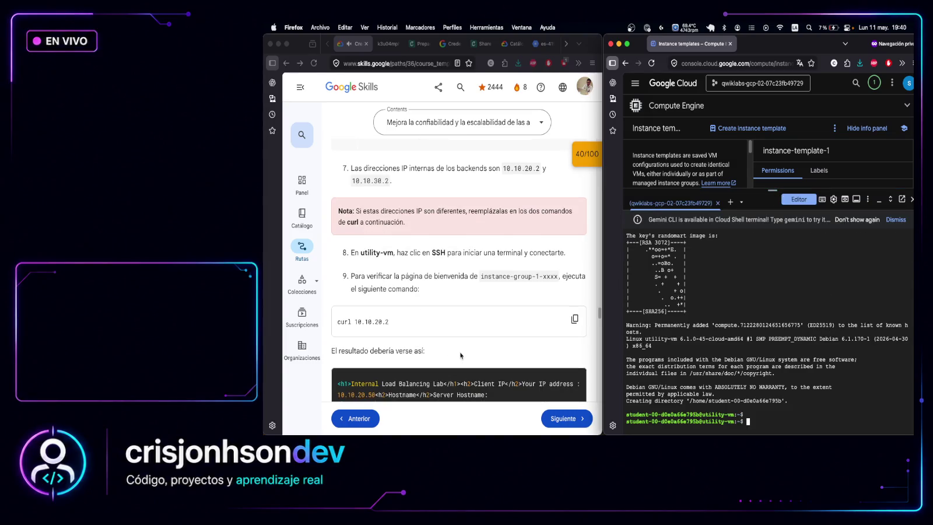
Copy and run curl 10.10.20.2 from utility-vm; the port 80 connection fails
{"action": "left_click", "coordinate": [575, 312]}
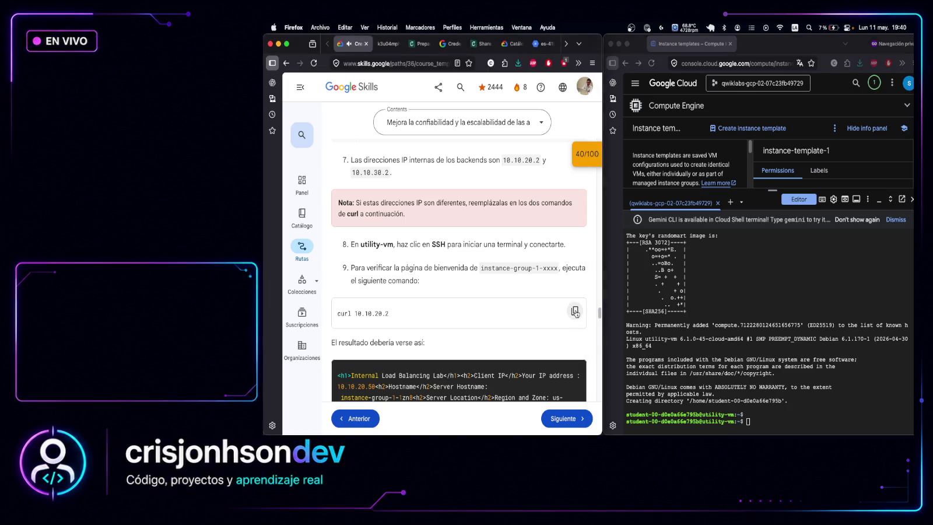
{"action": "left_click", "coordinate": [783, 422]}
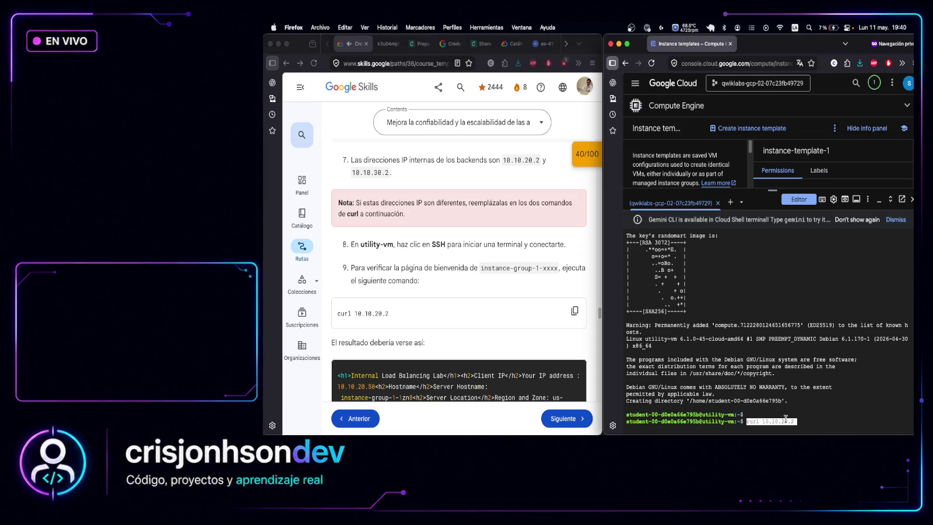
{"action": "key", "text": "super+v"}
{"action": "key", "text": "Return"}
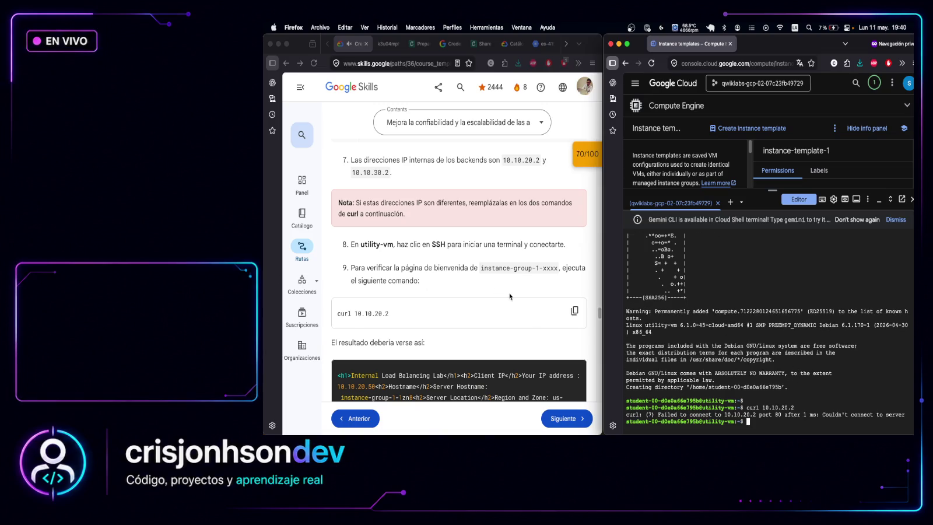
{"action": "scroll", "coordinate": [510, 295], "scroll_direction": "down", "scroll_amount": 3}
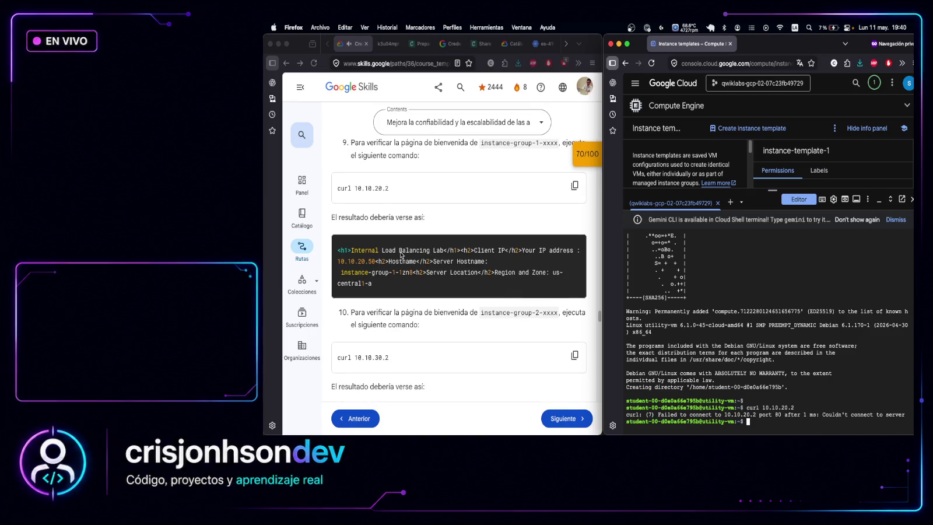
{"action": "scroll", "coordinate": [480, 292], "scroll_direction": "down", "scroll_amount": 1}
{"action": "scroll", "coordinate": [480, 293], "scroll_direction": "down", "scroll_amount": 2}
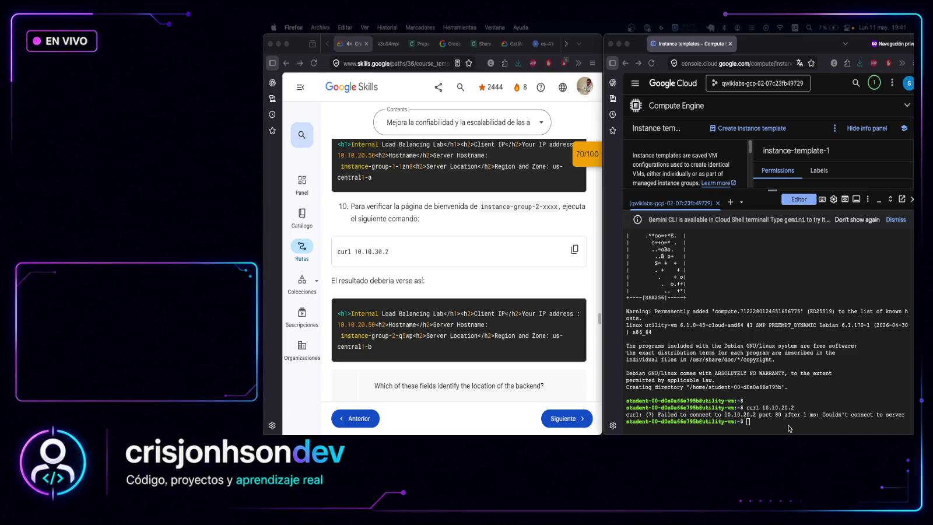
Retype and rerun curl 10.10.20.2, which fails again, and select the error output
{"action": "left_click", "coordinate": [789, 427]}
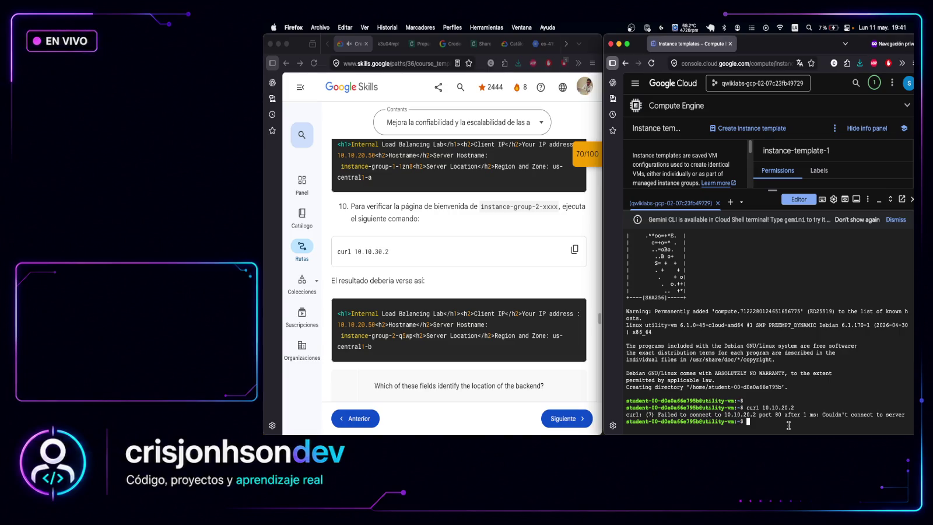
{"action": "type", "text": "curl 10.10.20.2"}
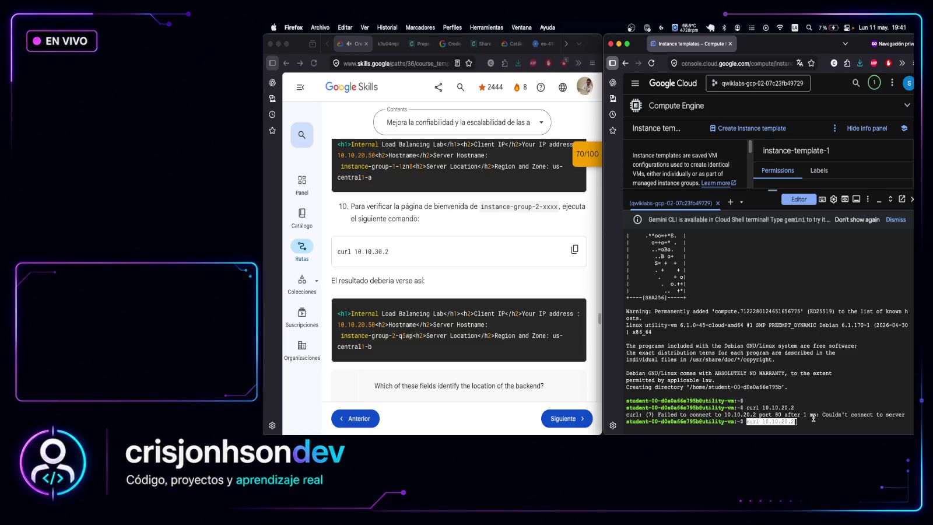
{"action": "scroll", "coordinate": [390, 270], "scroll_direction": "up", "scroll_amount": 4}
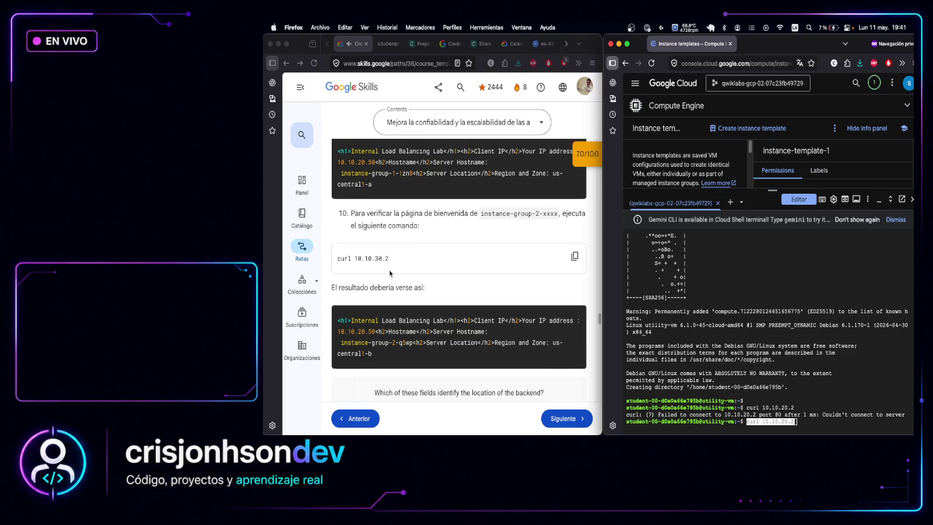
{"action": "scroll", "coordinate": [492, 266], "scroll_direction": "down", "scroll_amount": 3}
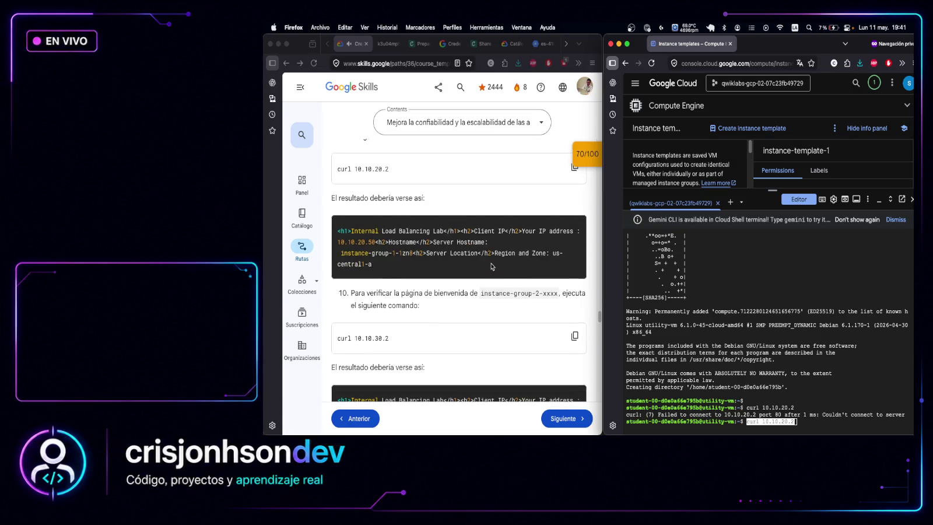
{"action": "scroll", "coordinate": [492, 266], "scroll_direction": "down", "scroll_amount": 2}
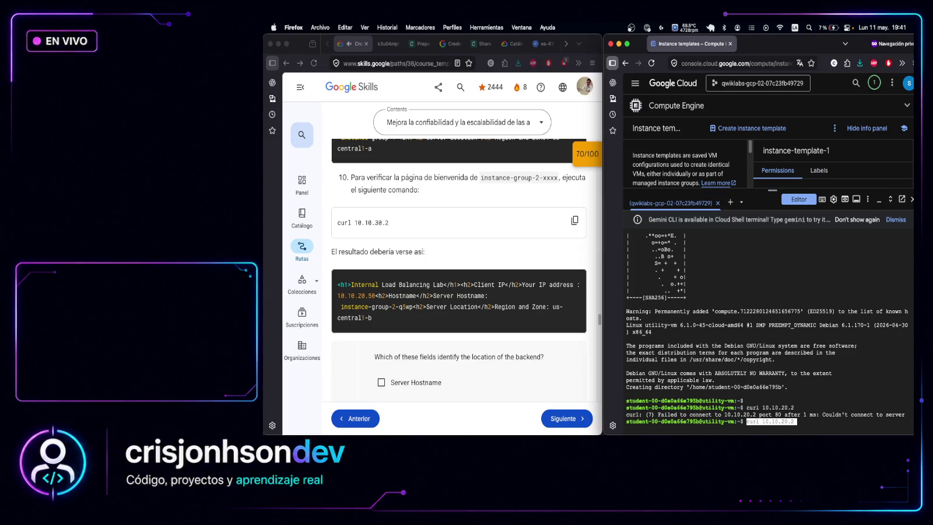
{"action": "key", "text": "Return"}
{"action": "mouse_move", "coordinate": [782, 421]}
{"action": "left_mouse_down"}
{"action": "mouse_move", "coordinate": [611, 402]}
{"action": "mouse_move", "coordinate": [611, 393]}
{"action": "left_mouse_up"}
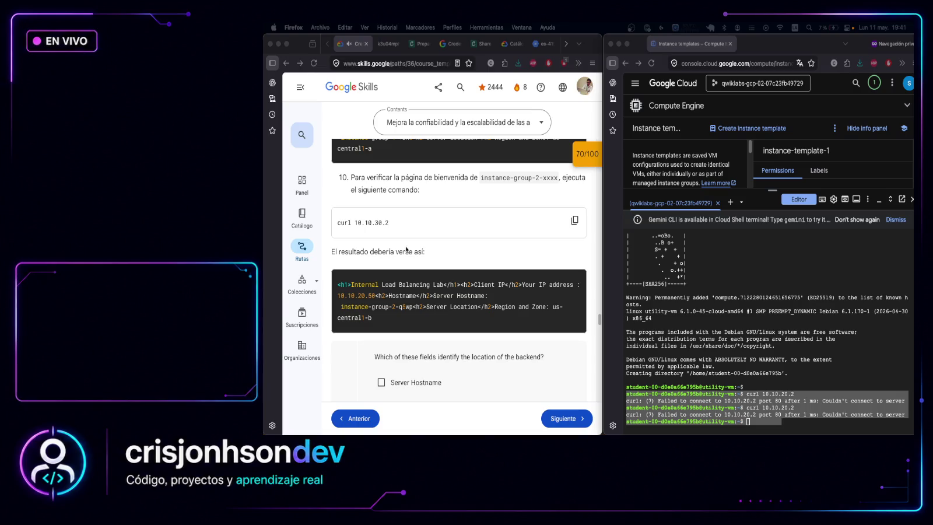
Choose Server Location and submit it as the first answer to the backend-location question
{"action": "scroll", "coordinate": [408, 295], "scroll_direction": "down", "scroll_amount": 3}
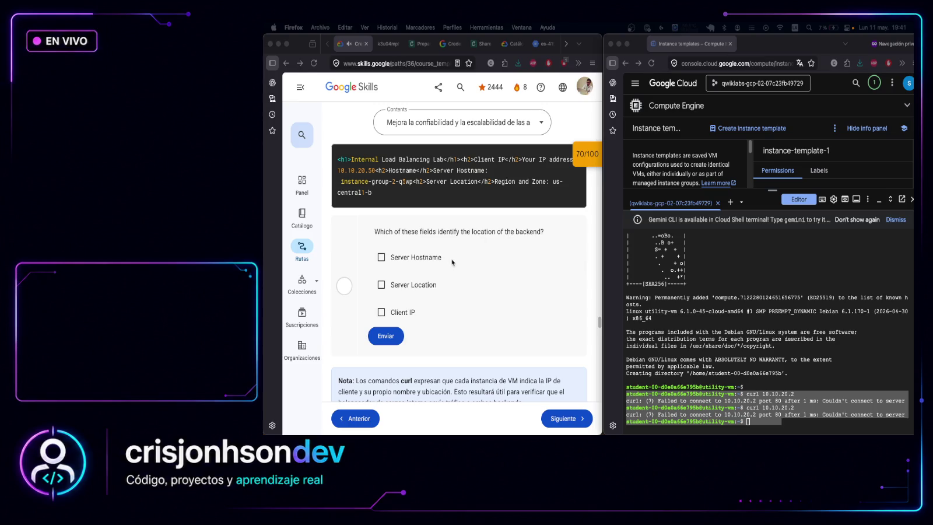
{"action": "left_click", "coordinate": [384, 285]}
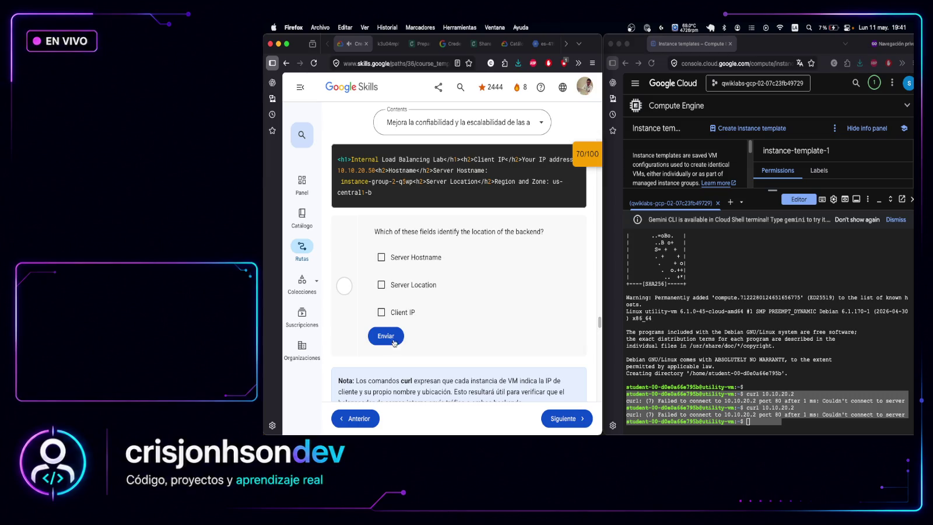
{"action": "left_click", "coordinate": [465, 295]}
{"action": "scroll", "coordinate": [464, 296], "scroll_direction": "down", "scroll_amount": 3}
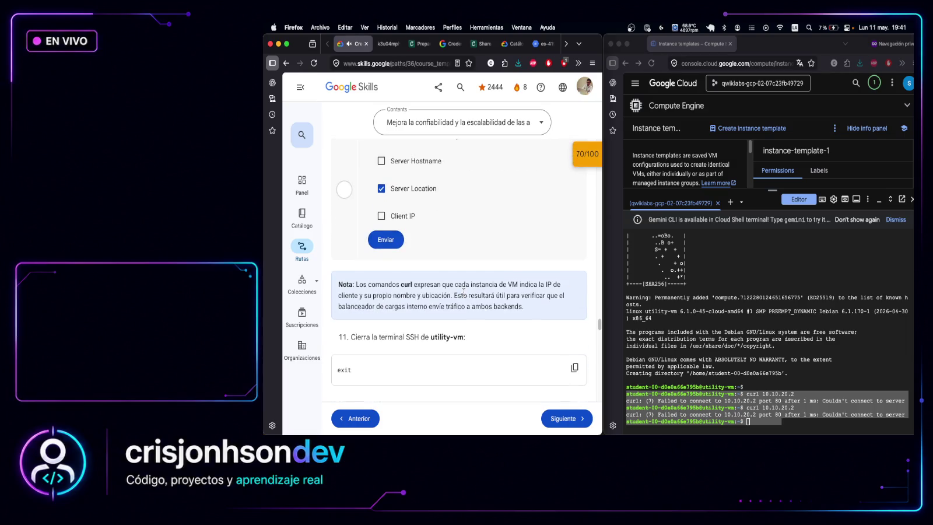
{"action": "scroll", "coordinate": [464, 291], "scroll_direction": "down", "scroll_amount": 2}
{"action": "scroll", "coordinate": [464, 296], "scroll_direction": "down", "scroll_amount": 2}
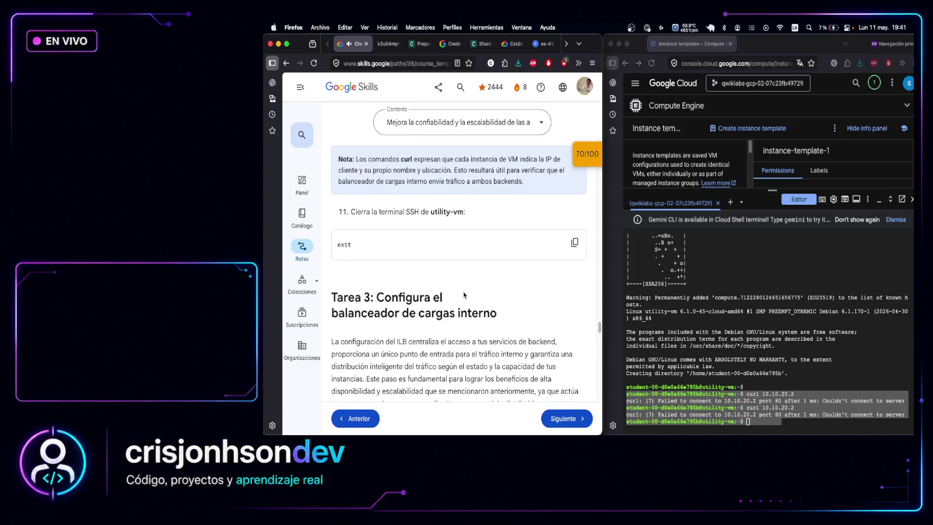
{"action": "scroll", "coordinate": [464, 296], "scroll_direction": "up", "scroll_amount": 5}
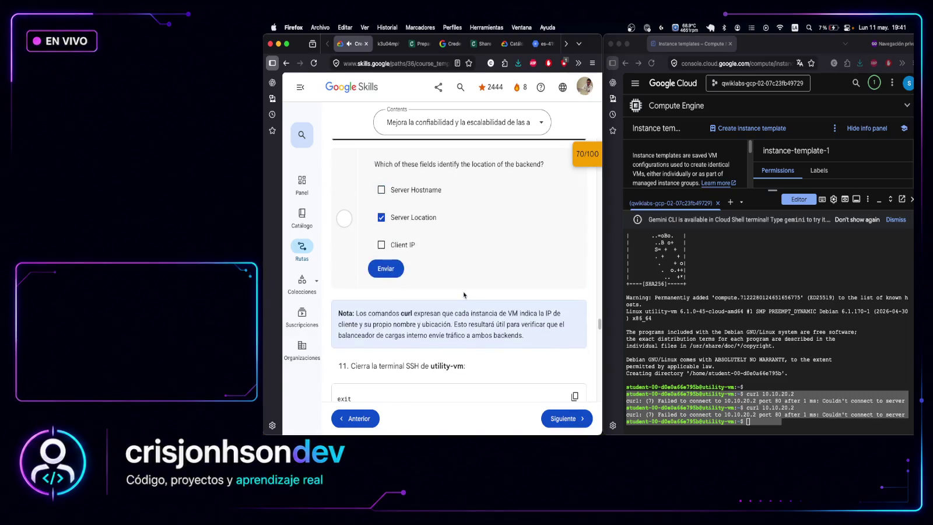
{"action": "left_click", "coordinate": [395, 270]}
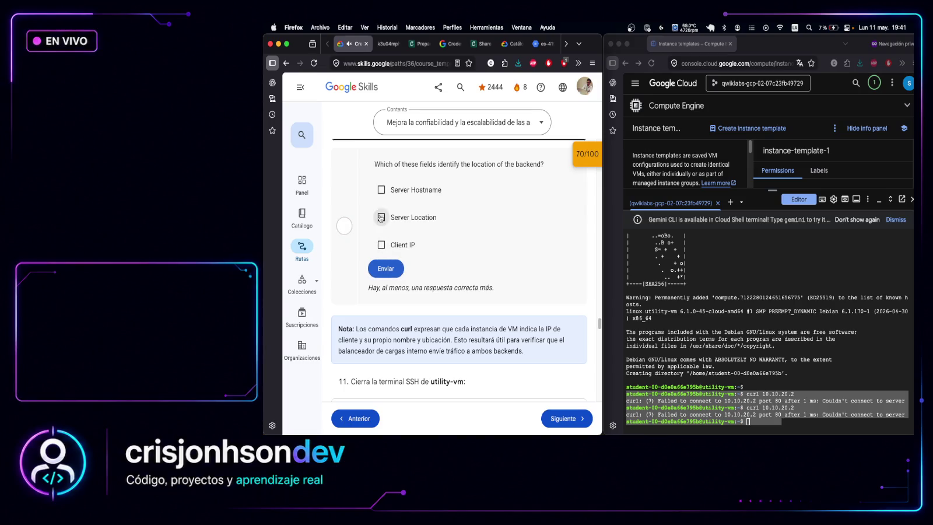
Mark both Server Location and Server Hostname and submit, getting the answer graded correct
{"action": "left_click", "coordinate": [380, 217]}
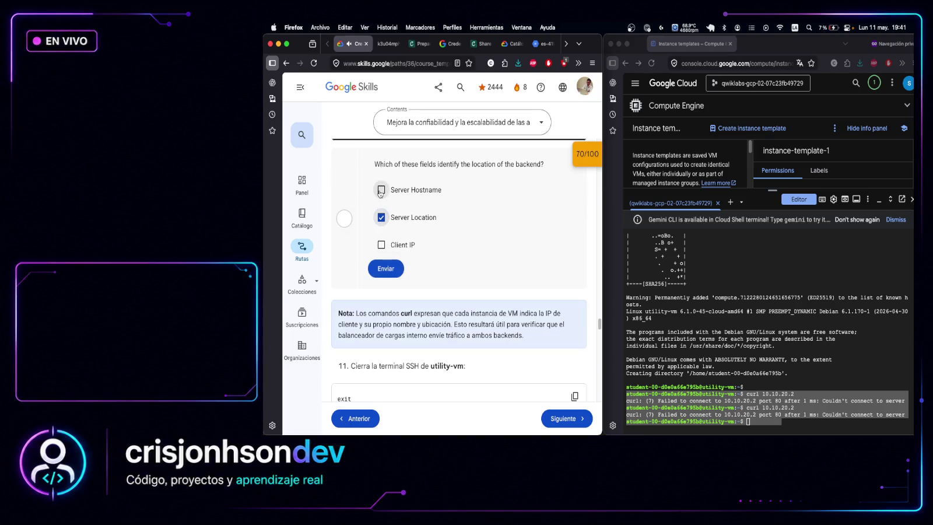
{"action": "left_click", "coordinate": [380, 191]}
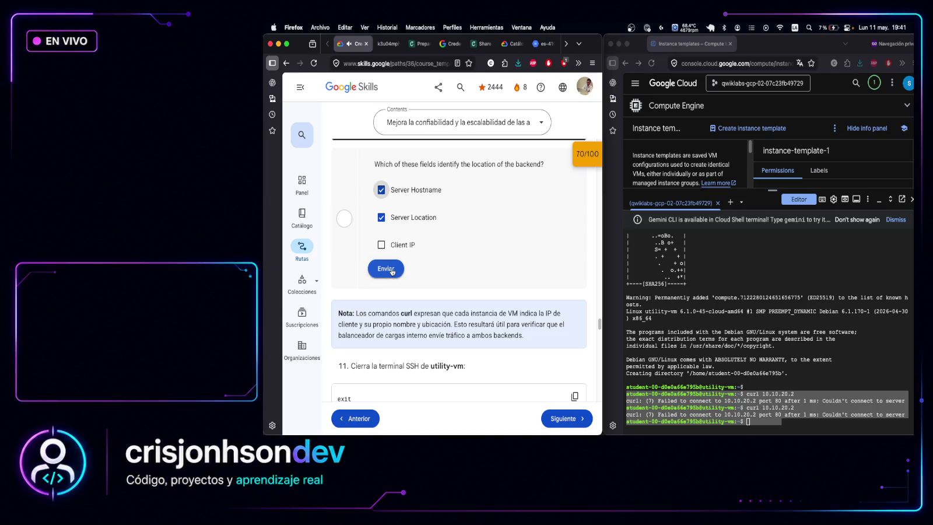
{"action": "left_click", "coordinate": [392, 270]}
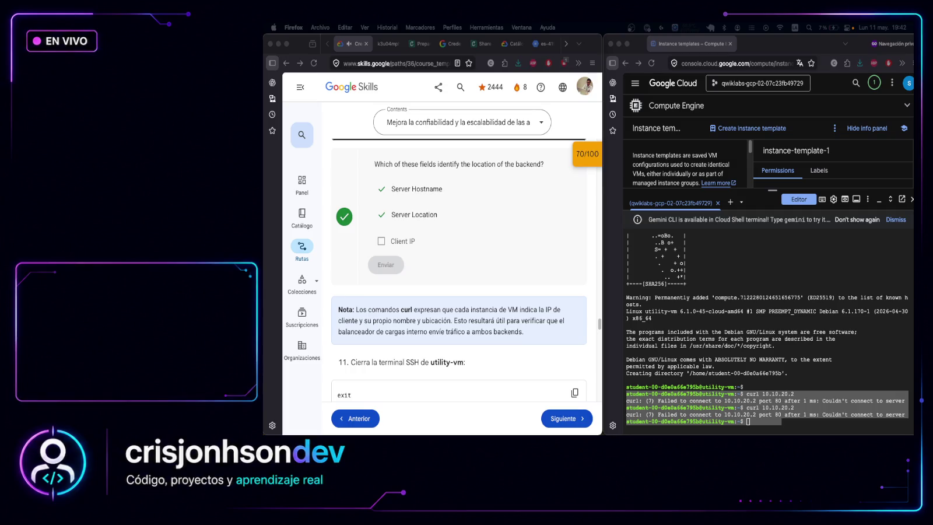
{"action": "scroll", "coordinate": [469, 204], "scroll_direction": "up", "scroll_amount": 5}
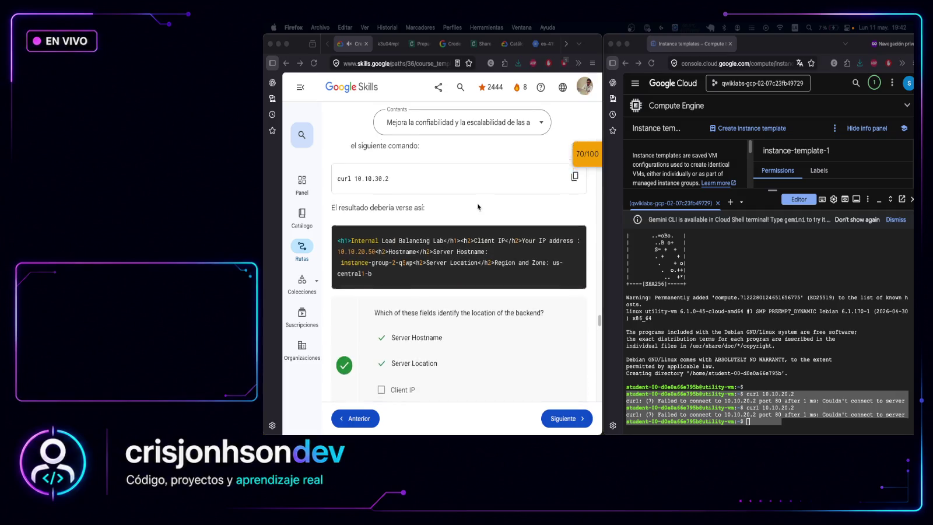
Type exit at the utility-vm prompt in Cloud Shell
{"action": "scroll", "coordinate": [479, 207], "scroll_direction": "up", "scroll_amount": 3}
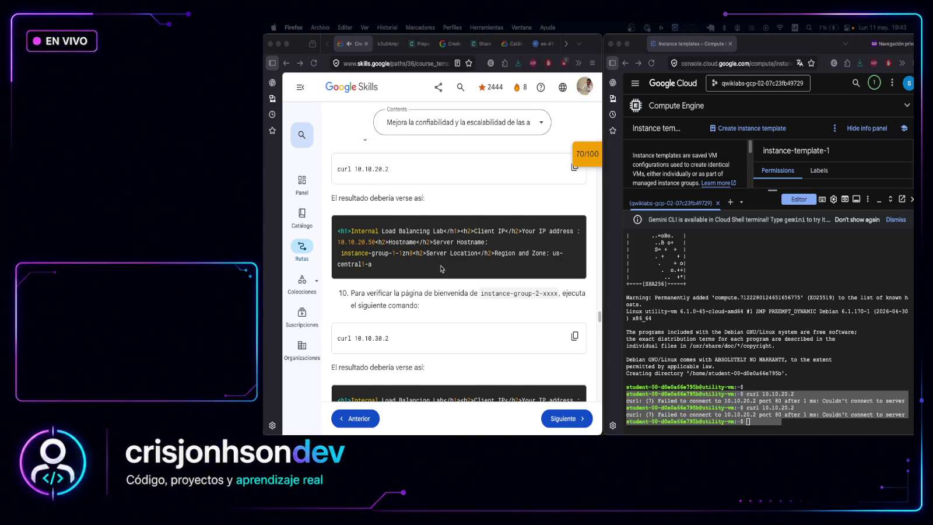
{"action": "scroll", "coordinate": [508, 281], "scroll_direction": "down", "scroll_amount": 5}
{"action": "scroll", "coordinate": [509, 281], "scroll_direction": "down", "scroll_amount": 9}
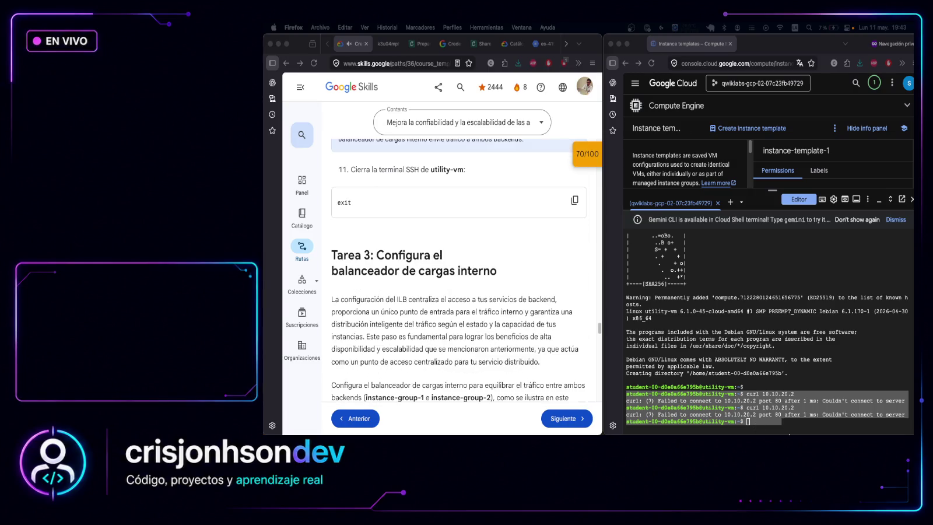
{"action": "left_click", "coordinate": [765, 424]}
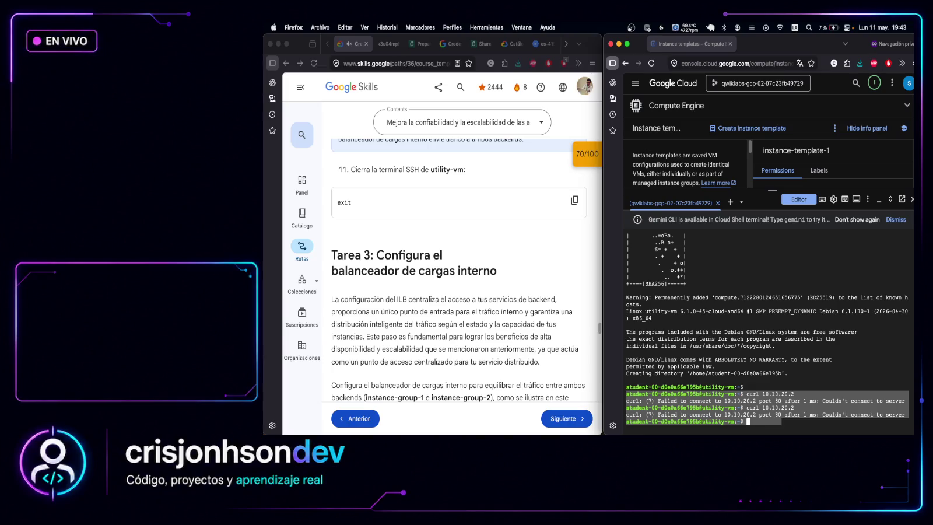
{"action": "type", "text": "exit"}
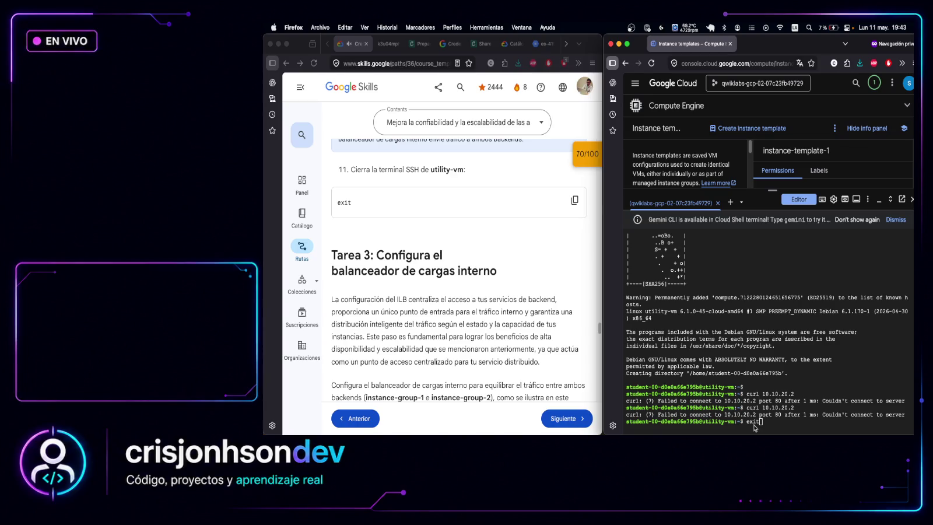
Scroll the lab to Tarea 3: Configura el balanceador de cargas interno and select its instruction text
{"action": "scroll", "coordinate": [382, 337], "scroll_direction": "down", "scroll_amount": 5}
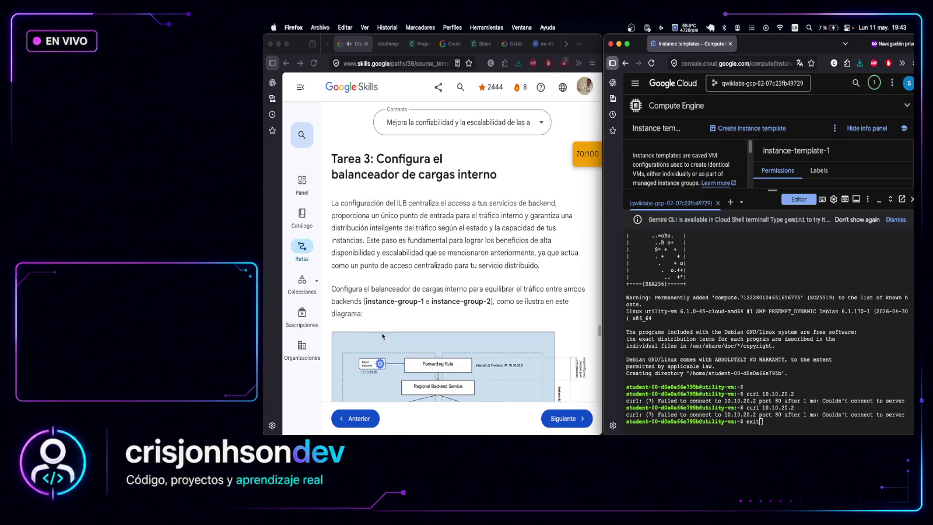
{"action": "scroll", "coordinate": [383, 337], "scroll_direction": "down", "scroll_amount": 10}
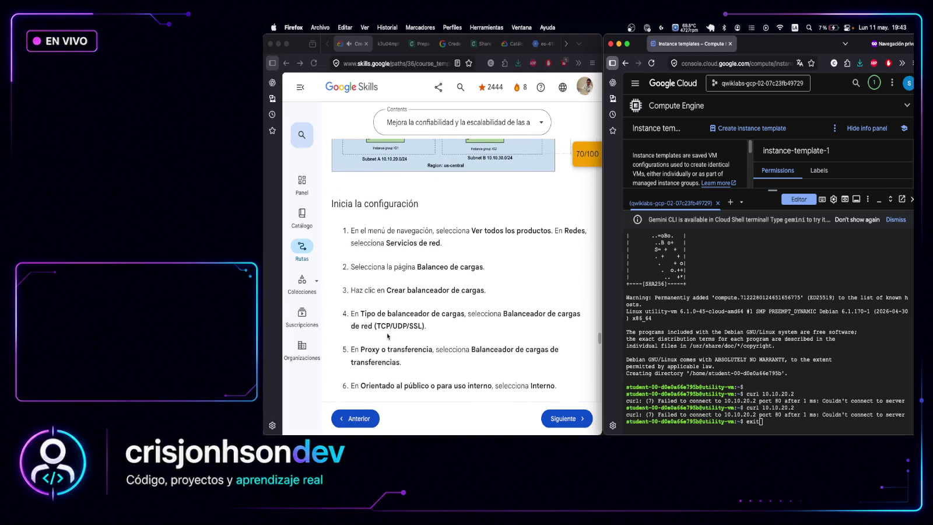
{"action": "scroll", "coordinate": [423, 325], "scroll_direction": "down", "scroll_amount": 7}
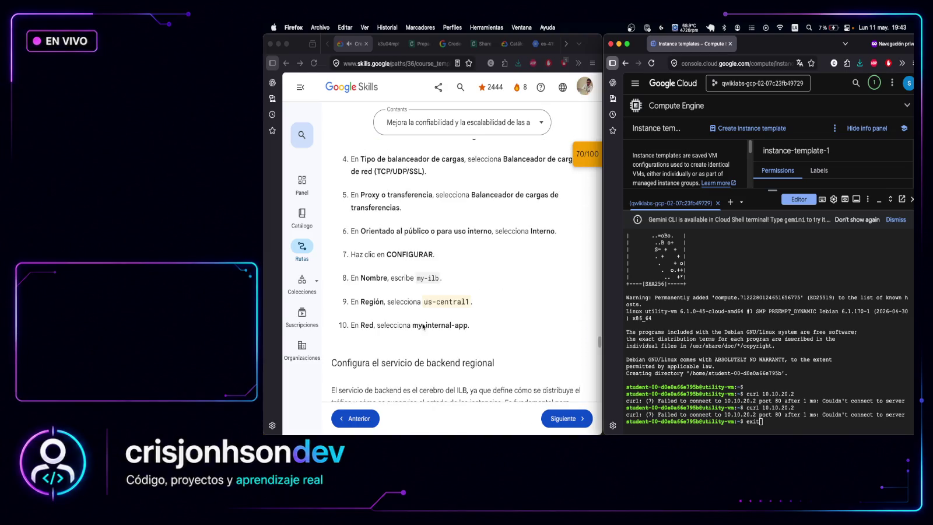
{"action": "scroll", "coordinate": [490, 317], "scroll_direction": "down", "scroll_amount": 8}
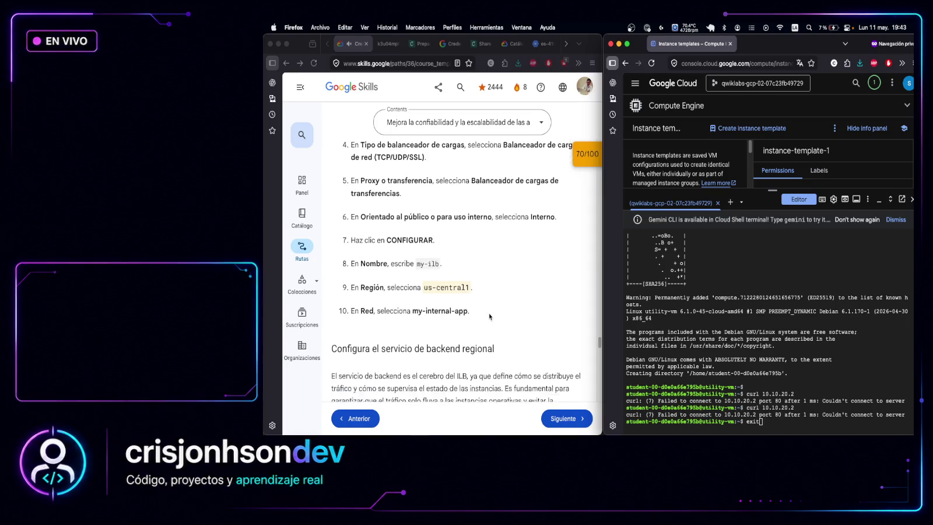
{"action": "scroll", "coordinate": [490, 317], "scroll_direction": "down", "scroll_amount": 14}
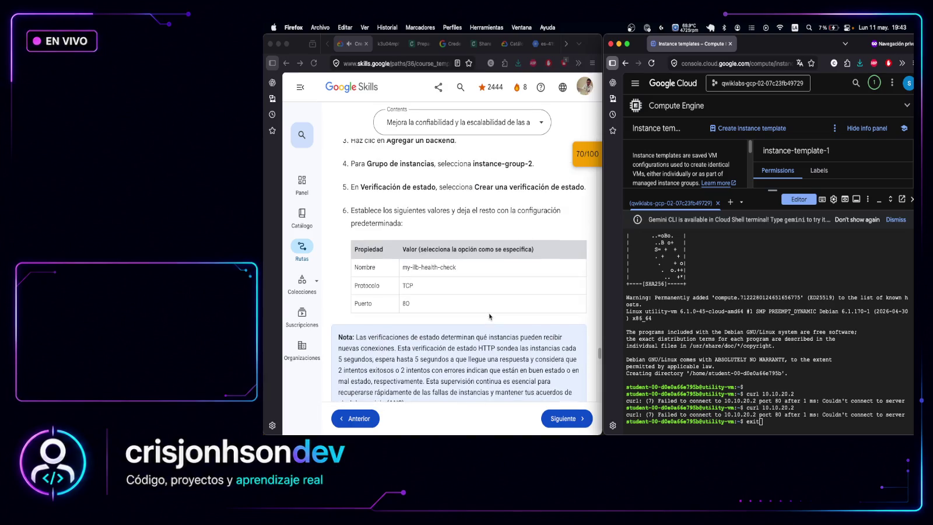
{"action": "scroll", "coordinate": [489, 317], "scroll_direction": "down", "scroll_amount": 8}
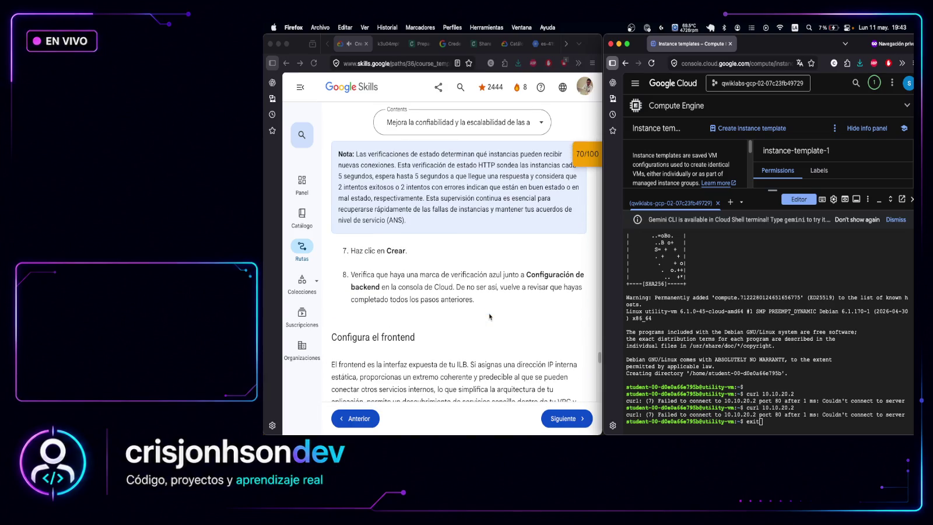
{"action": "scroll", "coordinate": [490, 317], "scroll_direction": "down", "scroll_amount": 20}
{"action": "scroll", "coordinate": [489, 317], "scroll_direction": "down", "scroll_amount": 5}
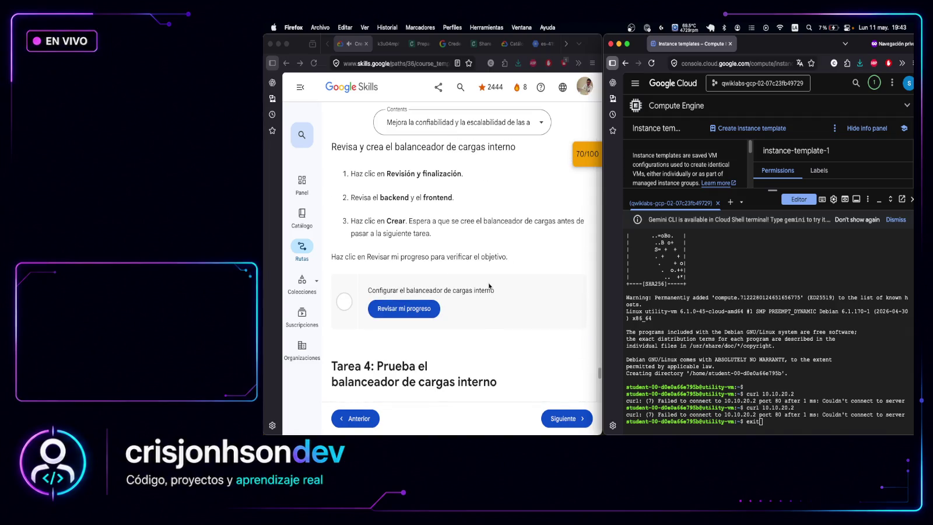
{"action": "scroll", "coordinate": [490, 285], "scroll_direction": "down", "scroll_amount": 3}
{"action": "scroll", "coordinate": [485, 392], "scroll_direction": "up", "scroll_amount": 8}
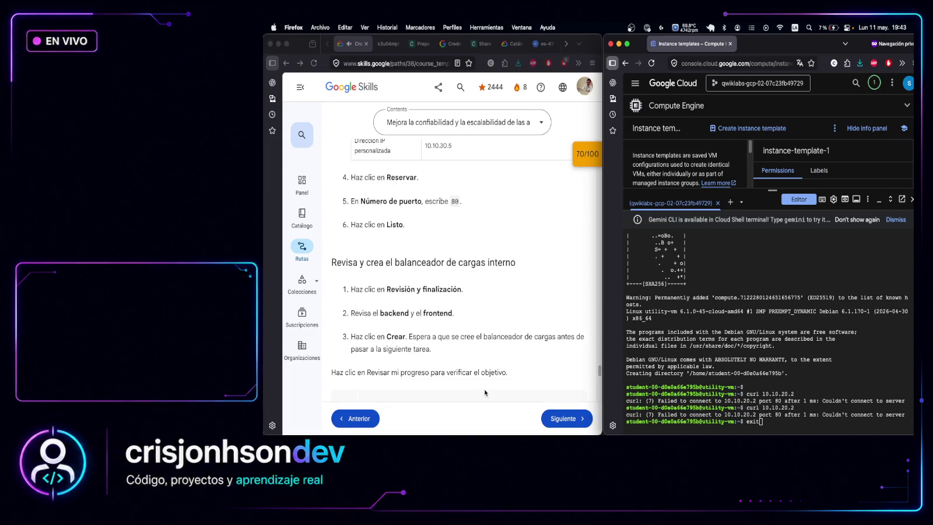
{"action": "scroll", "coordinate": [485, 393], "scroll_direction": "down", "scroll_amount": 2}
{"action": "left_click", "coordinate": [493, 332]}
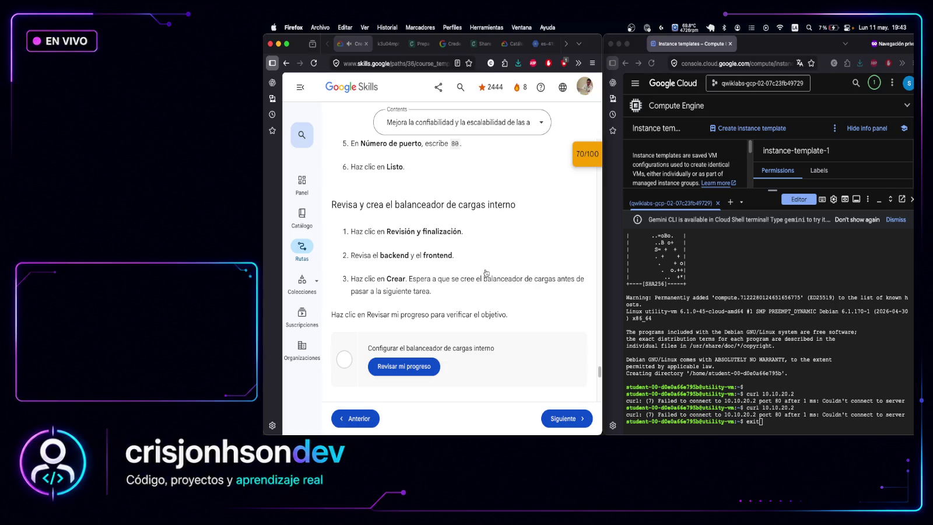
{"action": "left_click_drag", "start_coordinate": [486, 272], "coordinate": [495, 255]}
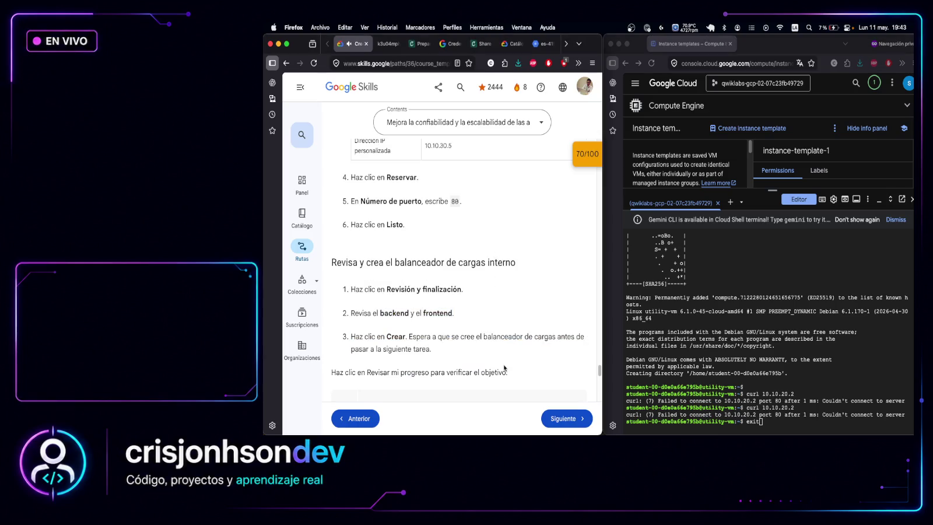
{"action": "mouse_move", "coordinate": [511, 375]}
{"action": "left_mouse_down"}
{"action": "mouse_move", "coordinate": [337, 149]}
{"action": "mouse_move", "coordinate": [335, 111]}
{"action": "mouse_move", "coordinate": [333, 182]}
{"action": "left_mouse_up"}
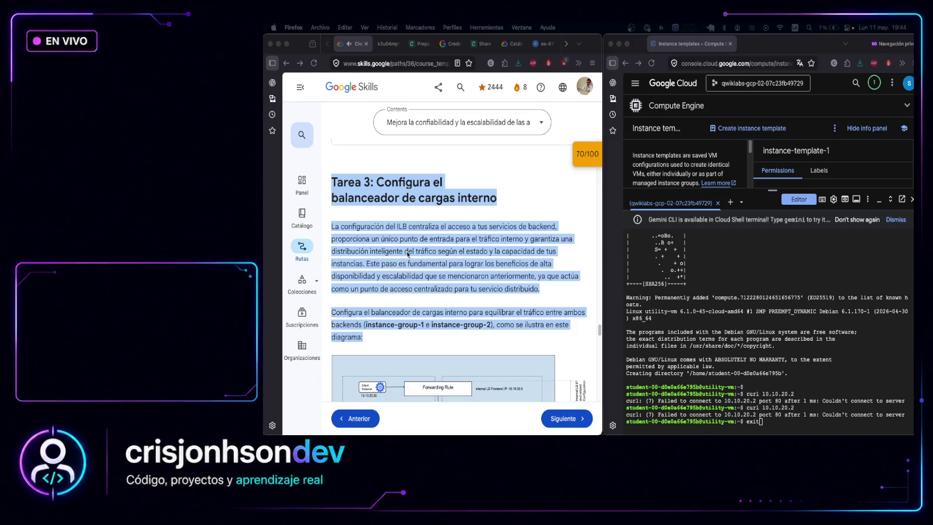
Run exit to log out of utility-vm, returning to the Cloud Shell prompt, and scroll the lab to the backend steps
{"action": "left_click", "coordinate": [771, 427]}
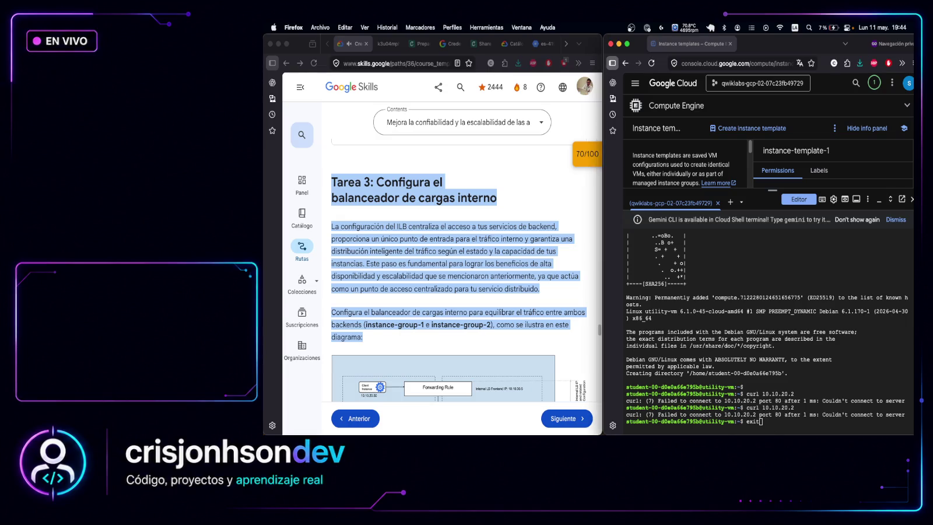
{"action": "key", "text": "Return"}
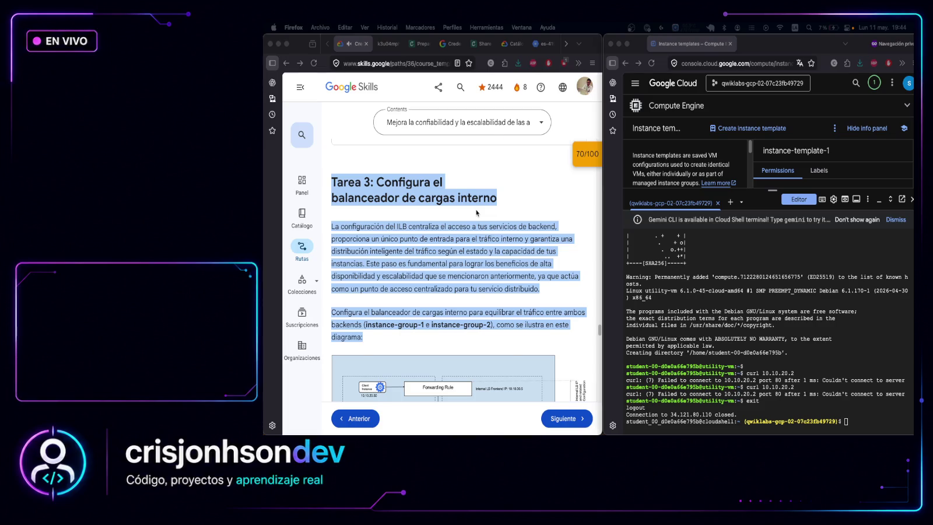
{"action": "scroll", "coordinate": [512, 298], "scroll_direction": "down", "scroll_amount": 5}
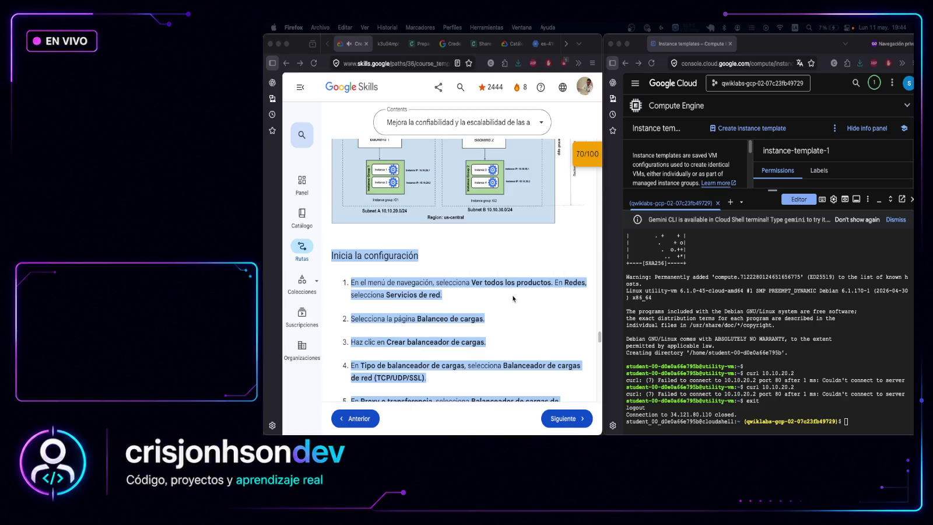
{"action": "left_click", "coordinate": [512, 295]}
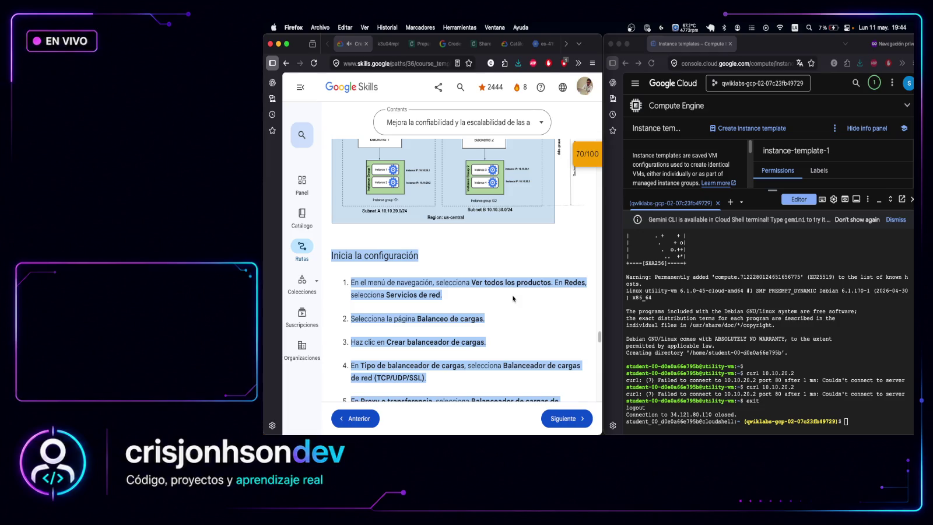
{"action": "scroll", "coordinate": [512, 295], "scroll_direction": "down", "scroll_amount": 10}
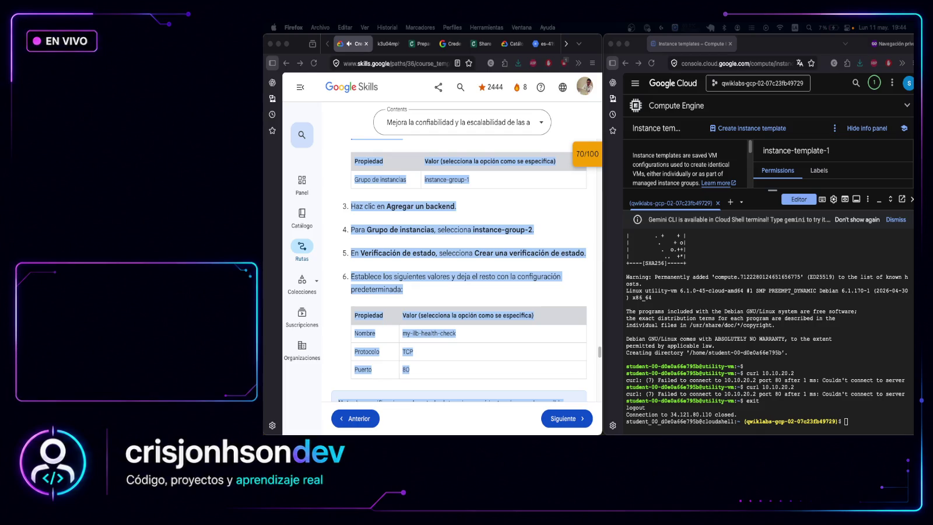
{"action": "left_click", "coordinate": [853, 420]}
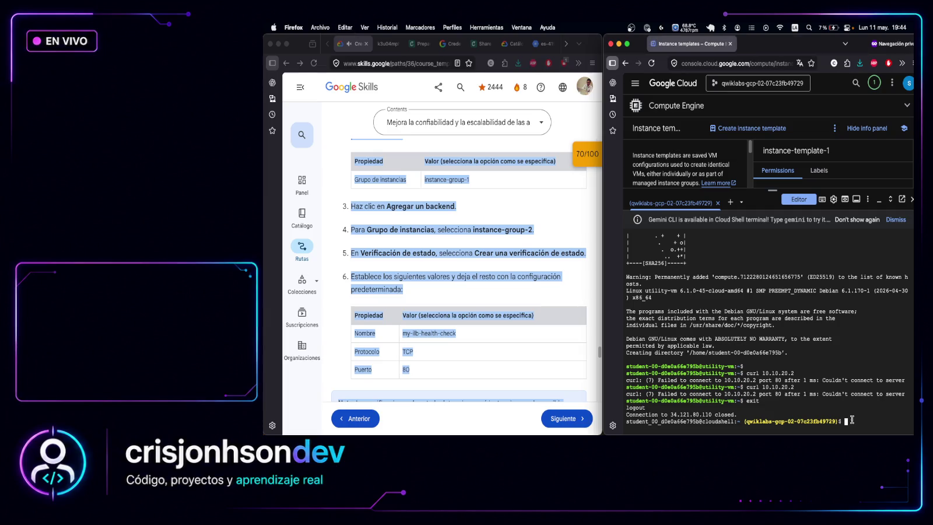
Create the TCP port 80 health check my-ilb-health-check in Cloud Shell
{"action": "type", "text": "Tarea 3: Configura el balanceador de cargas interno"}
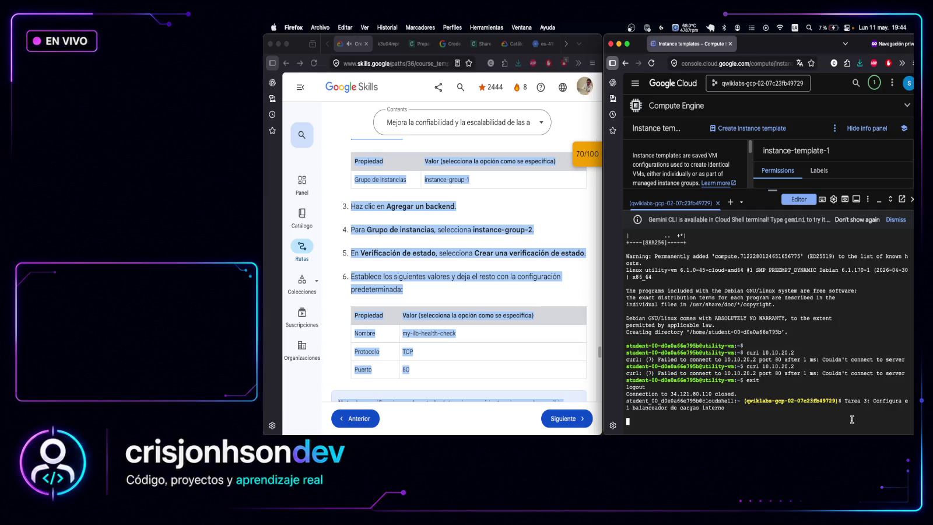
{"action": "key", "text": "super+v"}
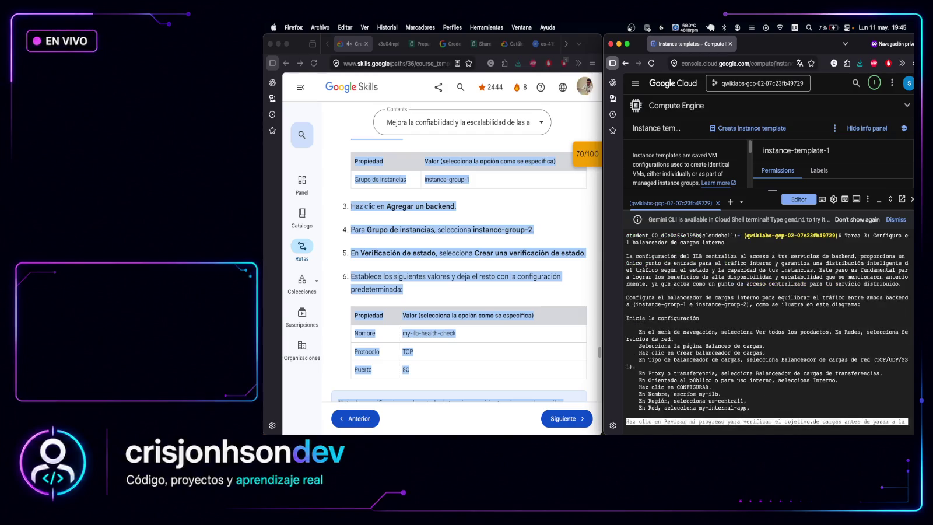
{"action": "key", "text": "Return"}
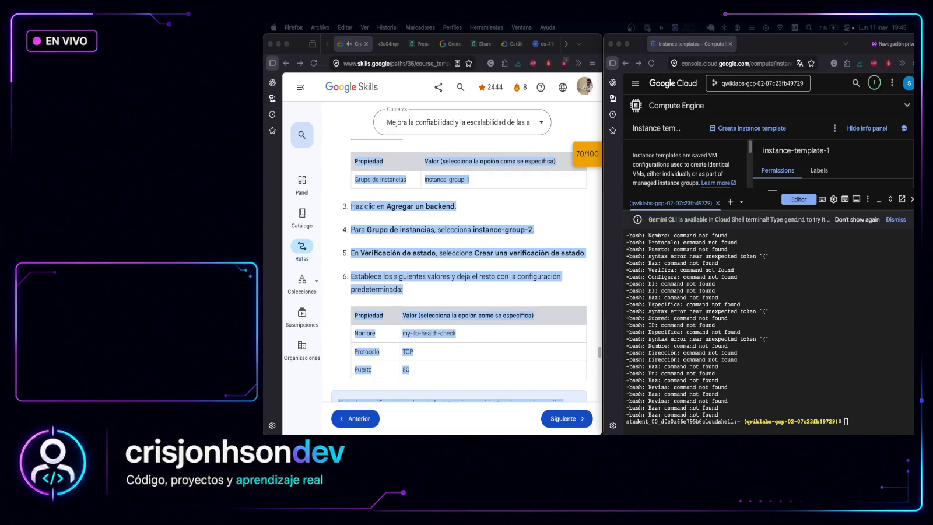
{"action": "left_click", "coordinate": [856, 421]}
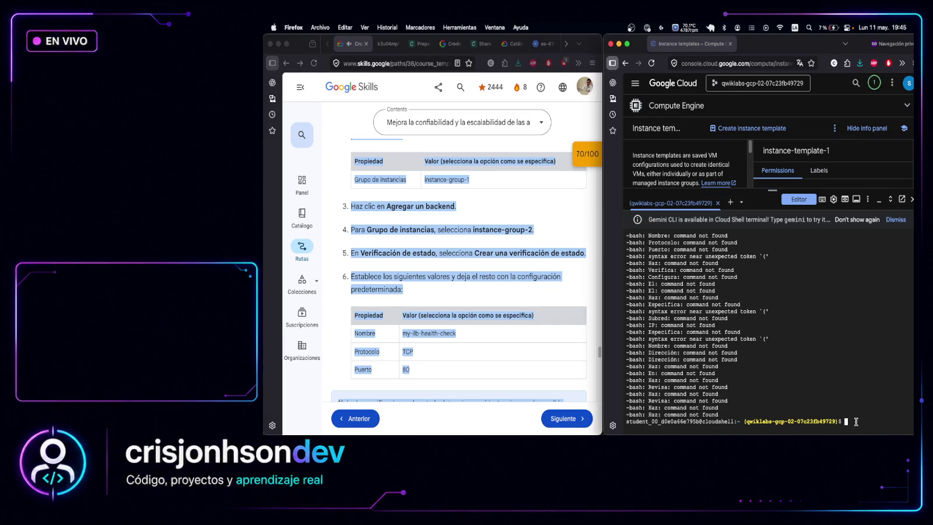
{"action": "type", "text": "gcloud compute health-checks create tcp my-ilb-health-check \\   --region=us-central1 \\   --port=80"}
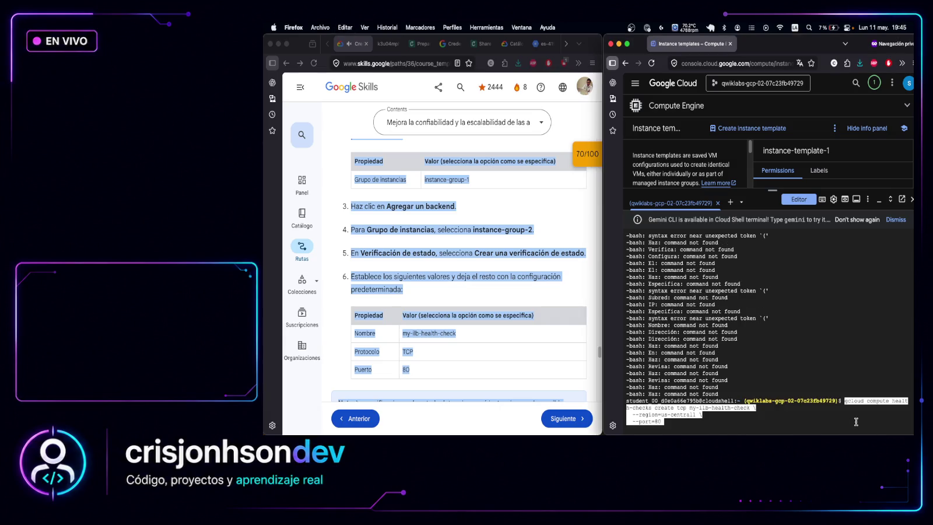
{"action": "key", "text": "Return"}
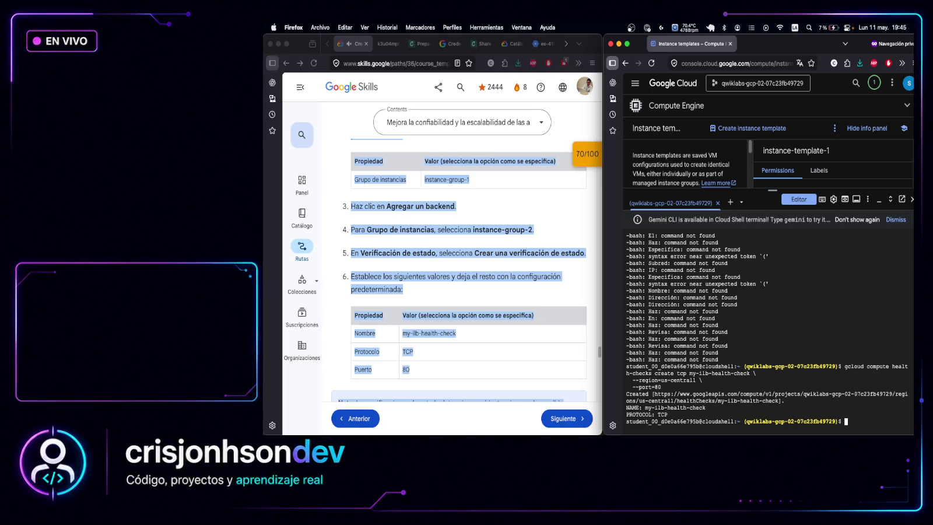
Create the internal backend service my-ilb-backend-service in us-central1, with no backends yet
{"action": "key", "text": "super+Tab"}
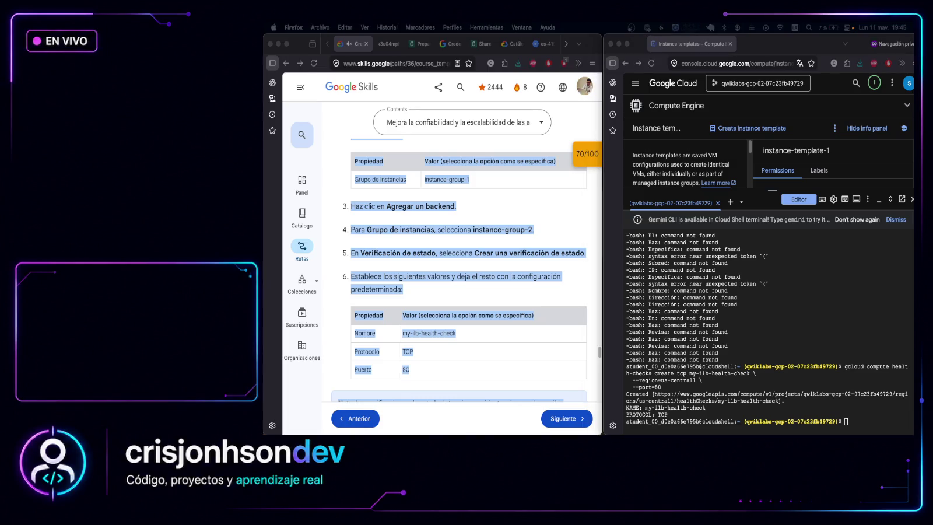
{"action": "left_click", "coordinate": [852, 417]}
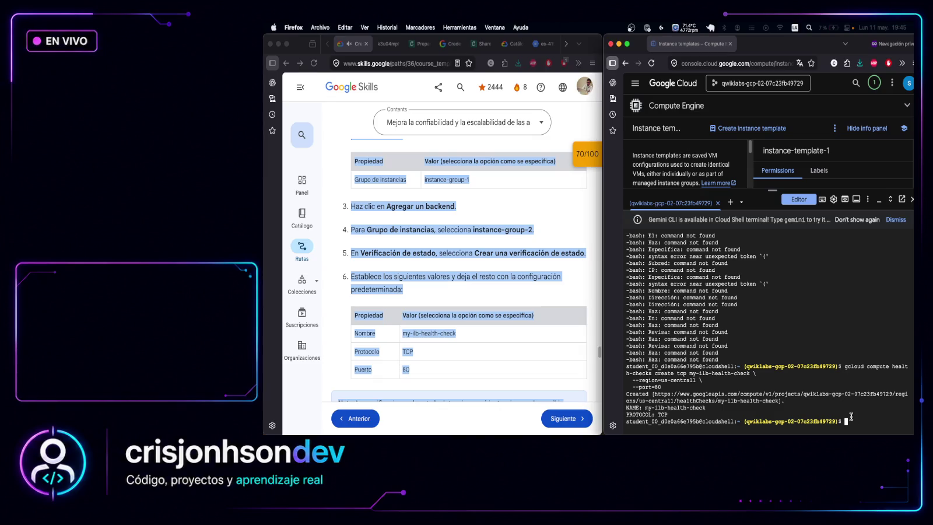
{"action": "type", "text": "gcloud compute backend-services create my-ilb-backend-service \\   --region=us-central1 \\   --load-balancing-scheme=INTERNAL \\   --protocol=TCP \\   --health-checks=my-ilb-health-check \\   --health-checks-region=us-central1"}
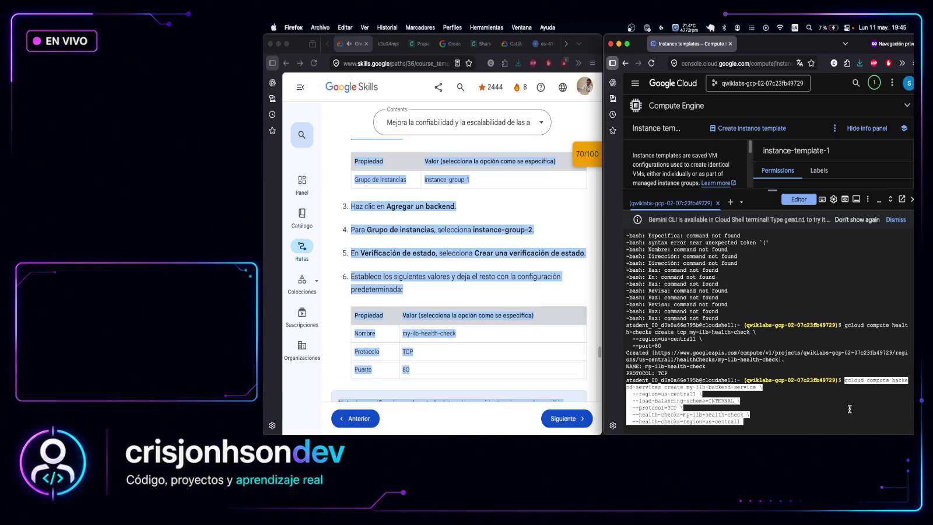
{"action": "key", "text": "Return"}
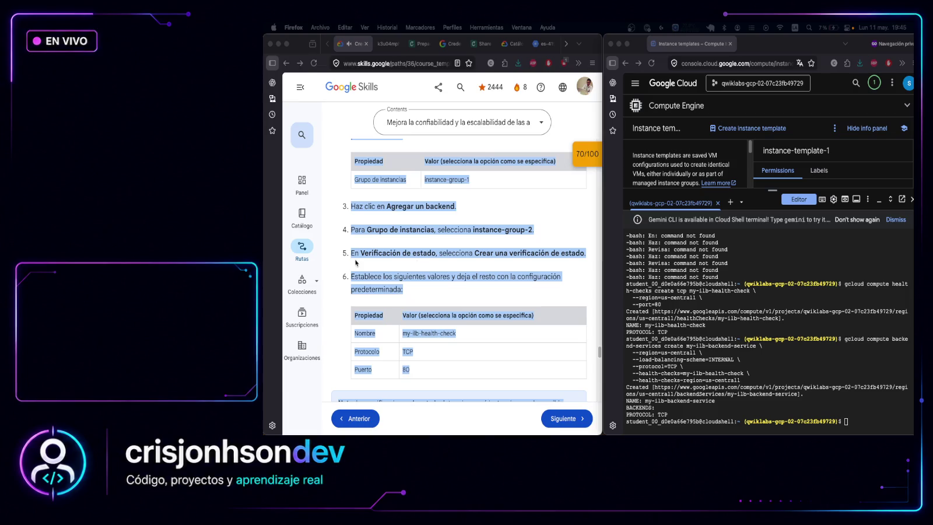
Run add-backend for instance-group-1 in us-central1-b, re-entering it after an unrecognized-arguments error
{"action": "left_click", "coordinate": [505, 300]}
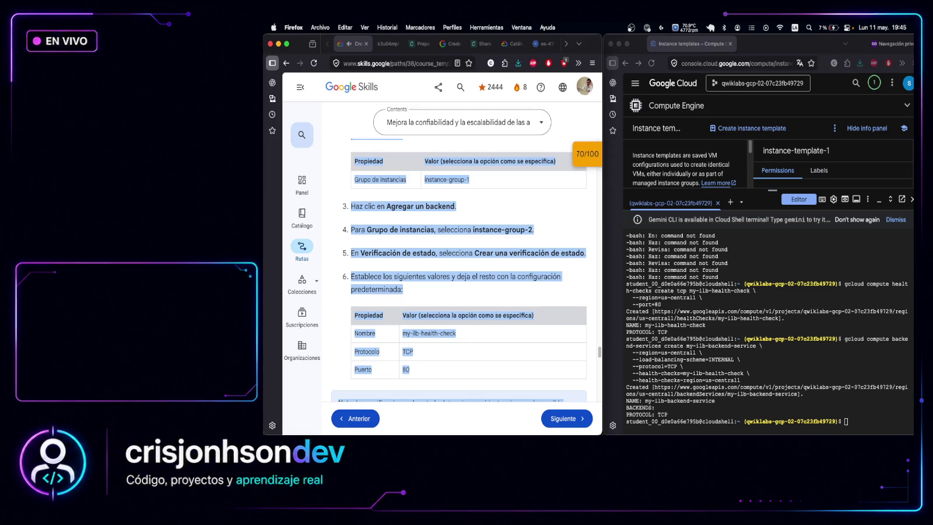
{"action": "scroll", "coordinate": [460, 250], "scroll_direction": "down", "scroll_amount": 5}
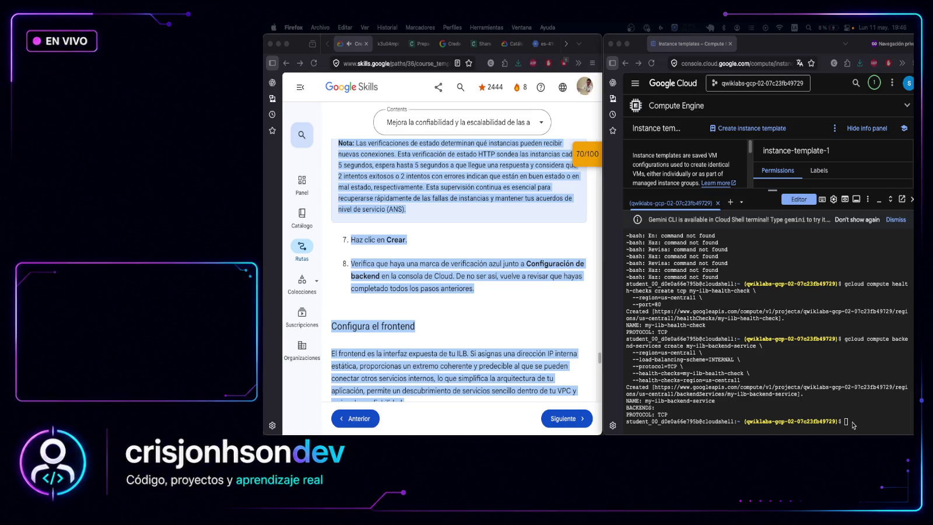
{"action": "key", "text": "super+space"}
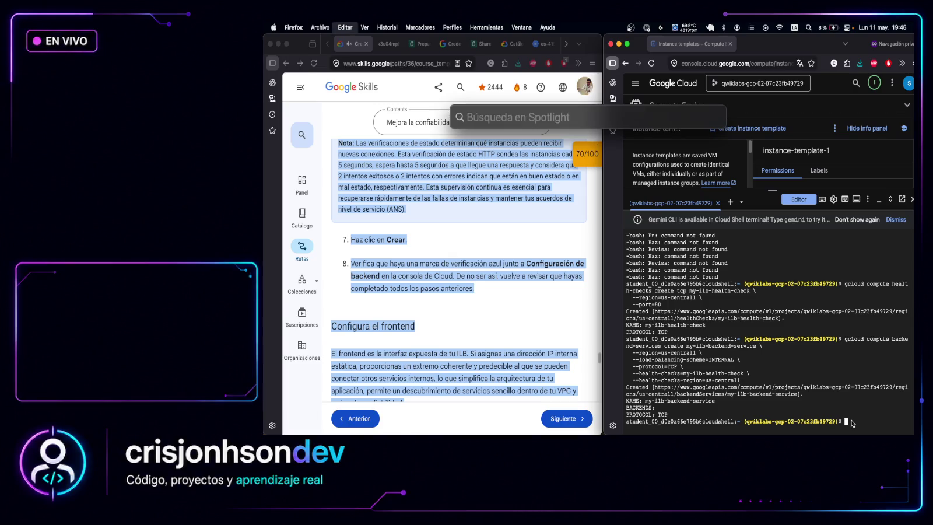
{"action": "key", "text": "Escape"}
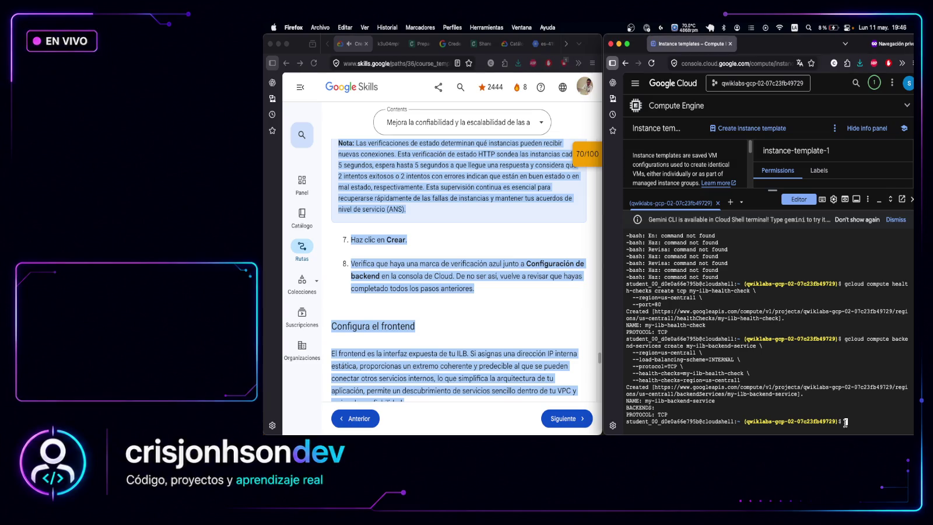
{"action": "type", "text": "gcloud compute backend-services add-backend my-ilb-backend-service \\   --region=us-central1 \\   --instance-group=instance-group-1 \\   --instance-group-zone=us-central1-b"}
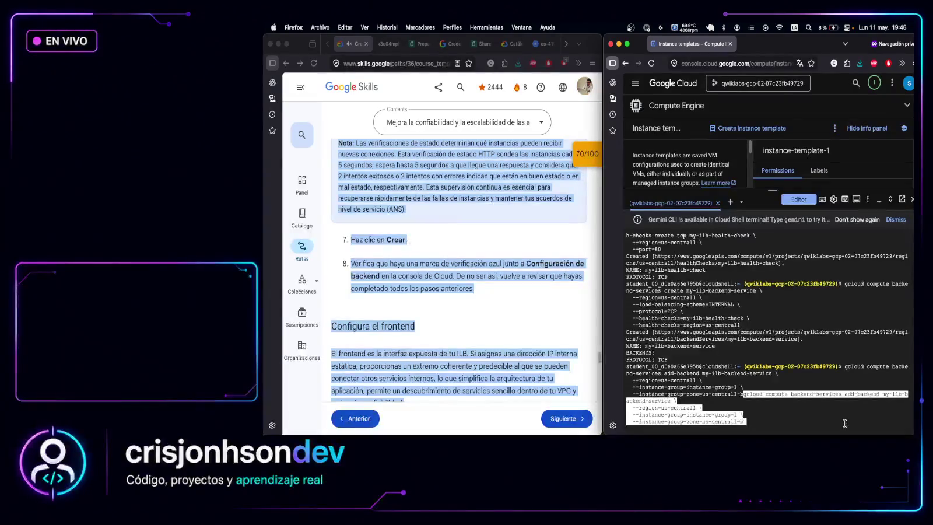
{"action": "key", "text": "Return"}
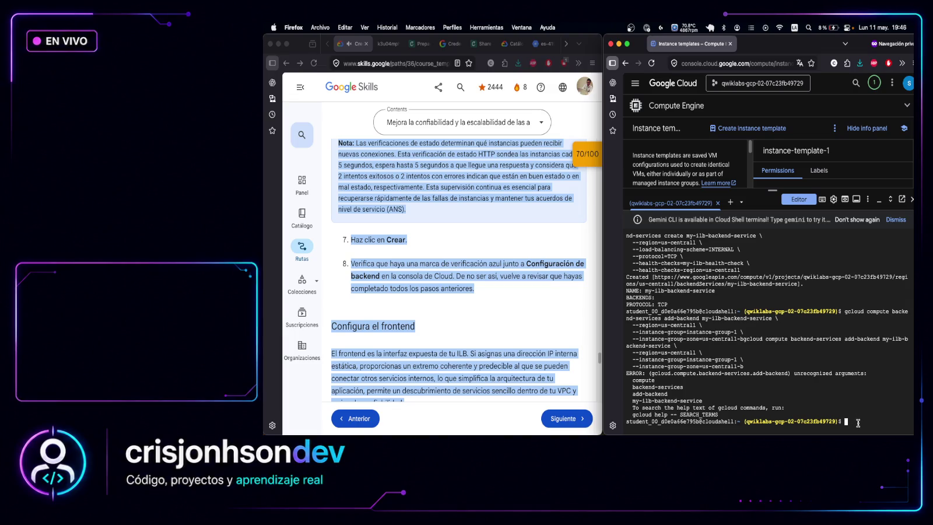
{"action": "type", "text": "gcloud compute backend-services add-backend my-ilb-backend-service \\   --region=us-central1 \\   --instance-group=instance-group-1 \\   --instance-group-zone=us-central1-b"}
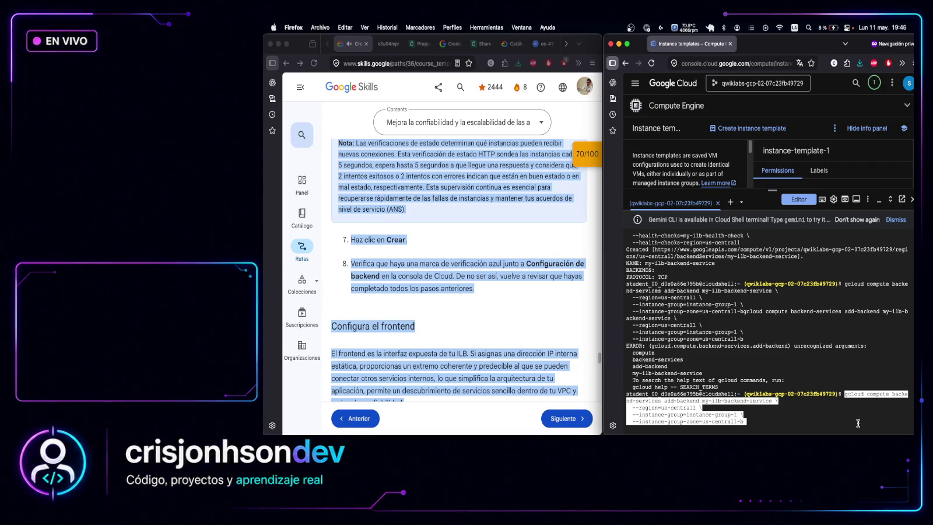
{"action": "key", "text": "Return"}
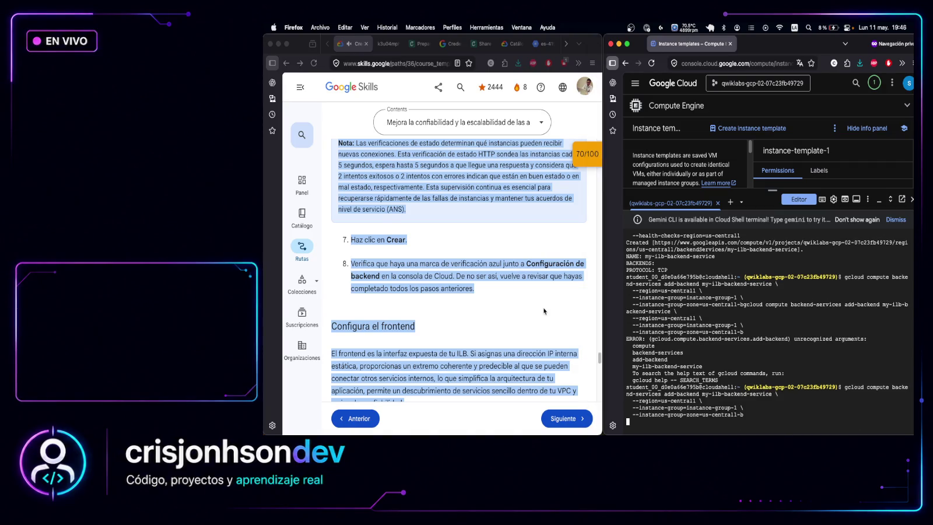
{"action": "left_click", "coordinate": [543, 310]}
{"action": "scroll", "coordinate": [543, 311], "scroll_direction": "down", "scroll_amount": 5}
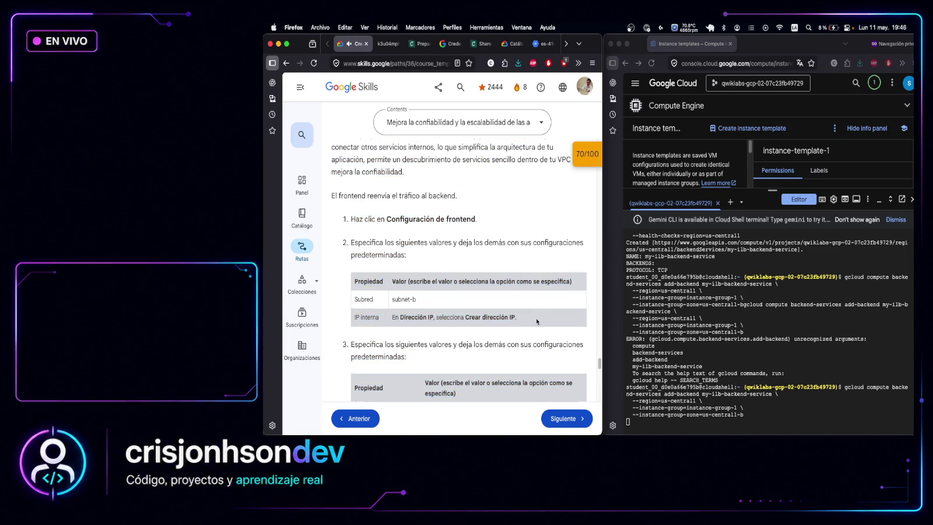
{"action": "scroll", "coordinate": [551, 322], "scroll_direction": "down", "scroll_amount": 10}
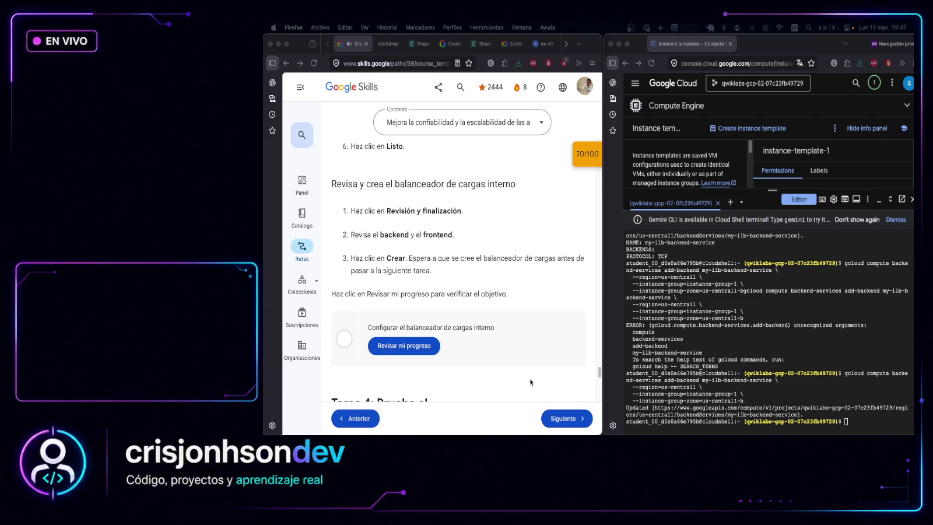
Run add-backend for instance-group-2 in us-central1-c; my-ilb-backend-service now lists both groups
{"action": "left_click", "coordinate": [877, 419]}
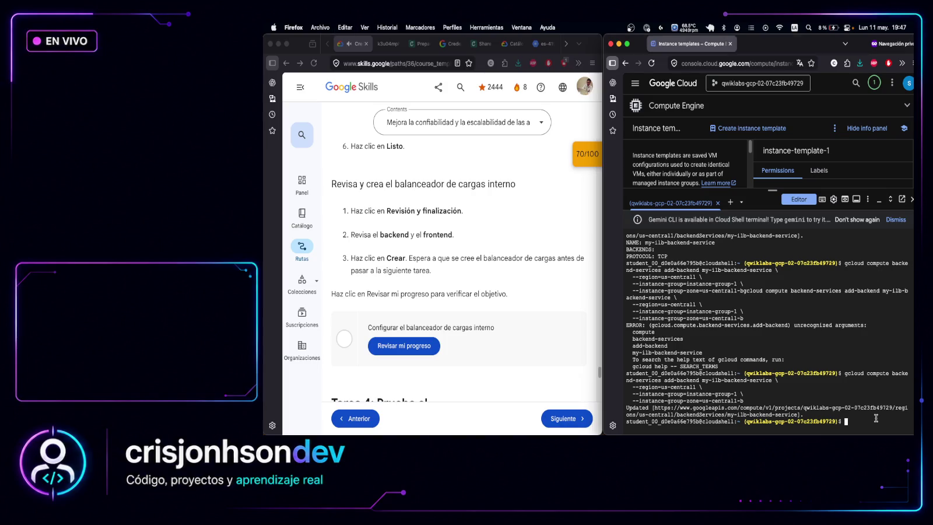
{"action": "type", "text": "gcloud compute backend-services add-backend my-ilb-backend-service \\   --region=us-central1 \\   --instance-group=instance-group-2 \\   --instance-group-zone=us-central1-c"}
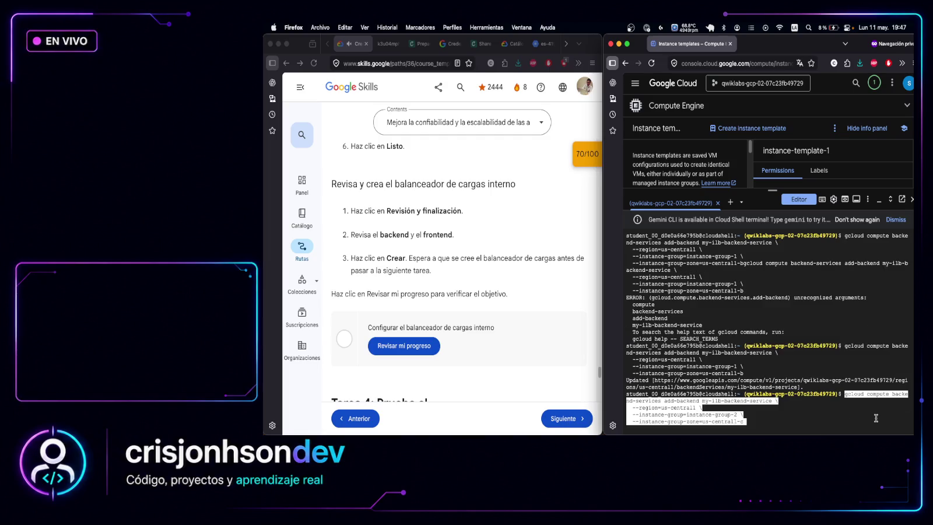
{"action": "key", "text": "Return"}
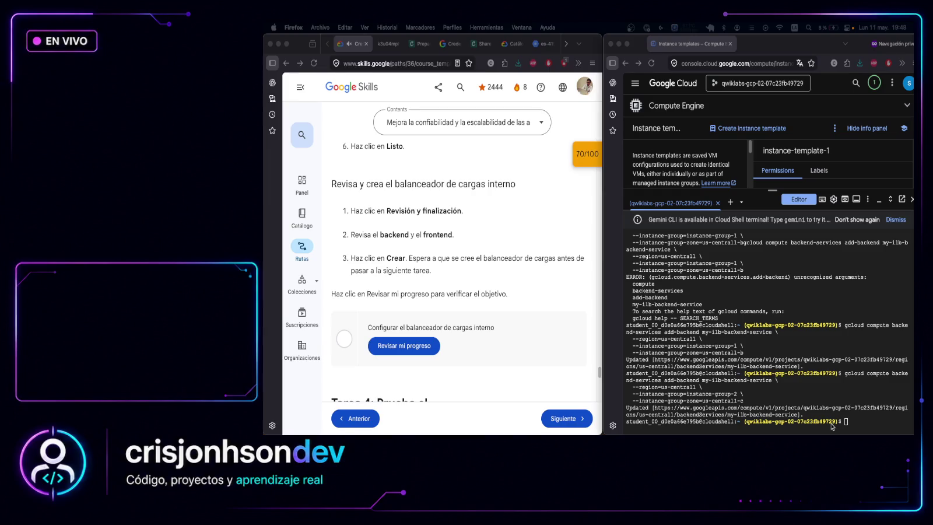
{"action": "left_click", "coordinate": [875, 423]}
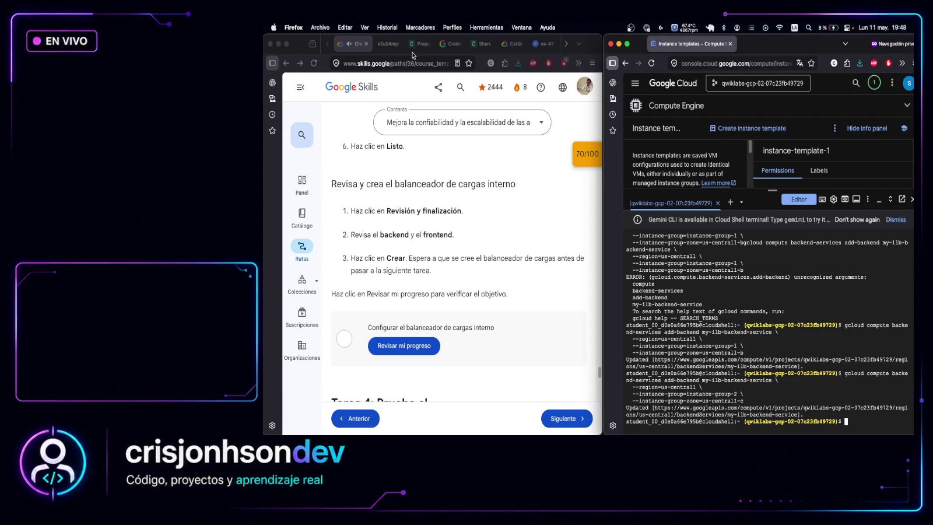
Check the diagram, then run the command reserving internal address my-ilb-ip at 10.10.30.5
{"action": "left_click", "coordinate": [391, 46]}
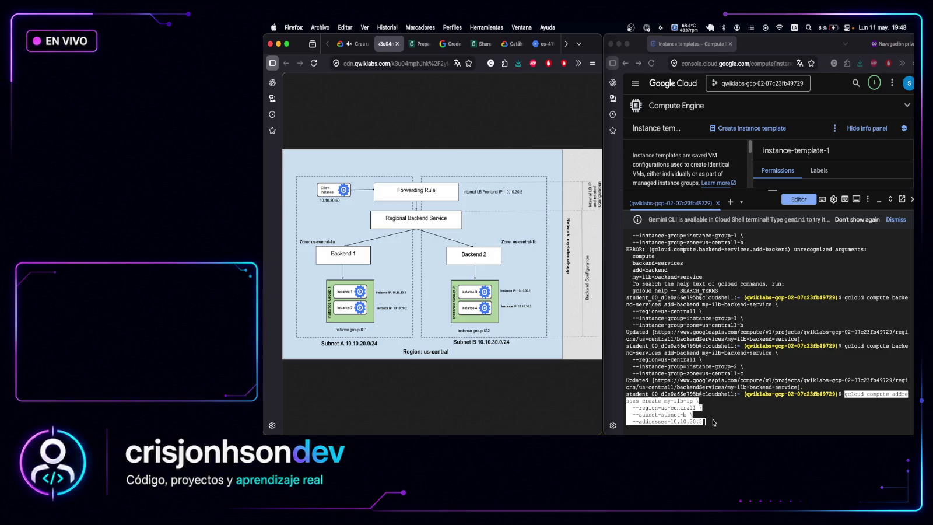
{"action": "left_click", "coordinate": [713, 421]}
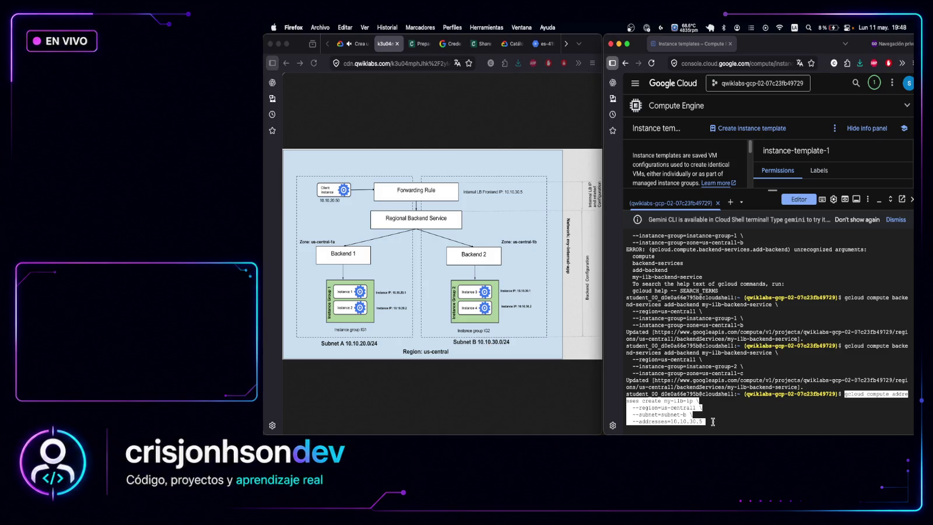
{"action": "key", "text": "Return"}
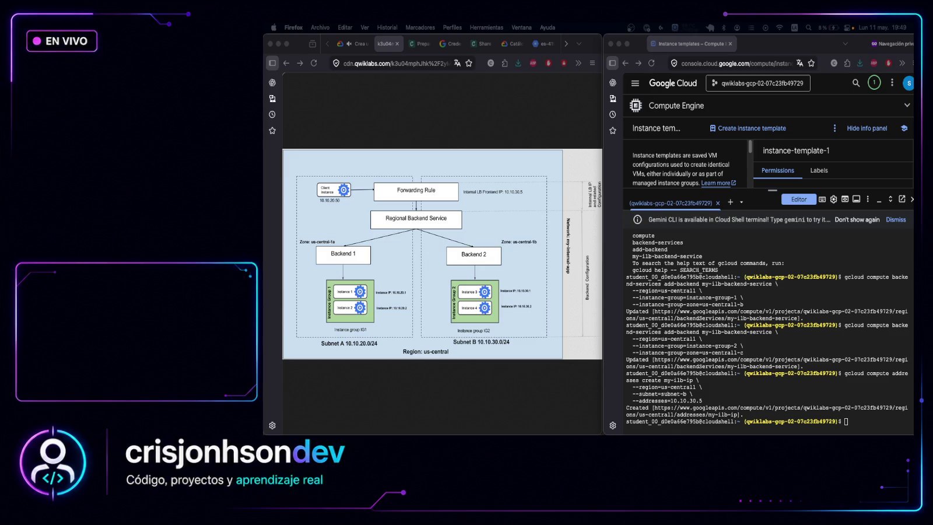
Paste and run the command creating forwarding rule my-ilb on TCP port 80
{"action": "left_click", "coordinate": [359, 45]}
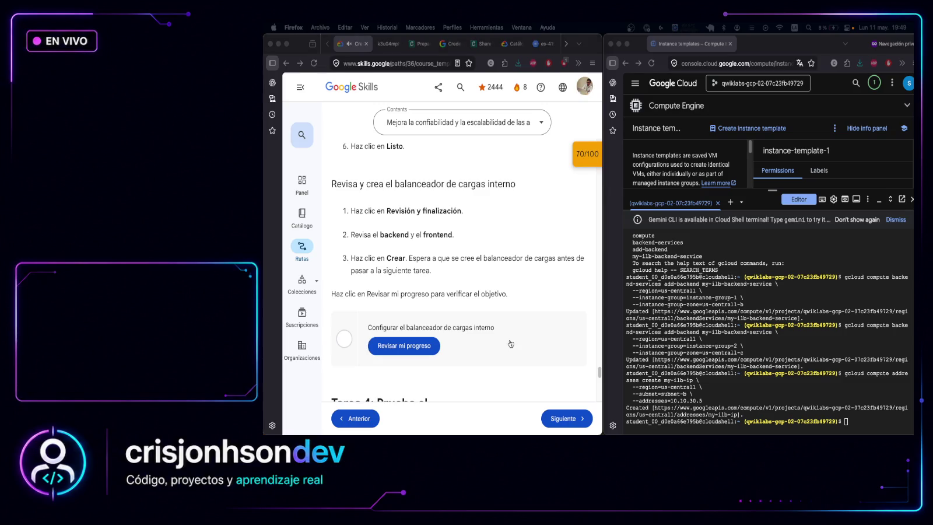
{"action": "left_click", "coordinate": [869, 424]}
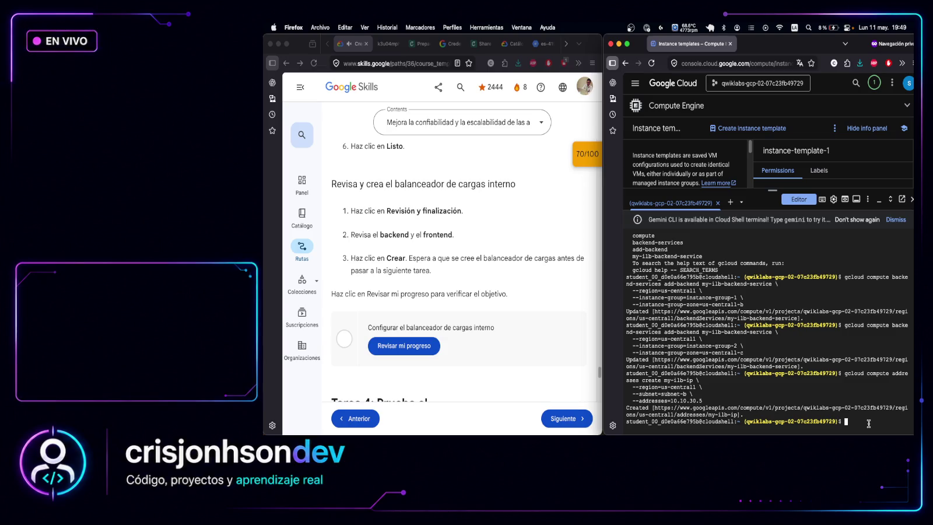
{"action": "type", "text": "gcloud compute forwarding-rules create my-ilb \\   --region=us-central1 \\   --load-balancing-scheme=INTERNAL \\   --network=my-internal-app \\   --subnet=subnet-b \\   --address=my-ilb-ip \\   --ip-protocol=TCP \\   --ports=80 \\   --backend-service=my-ilb-backend-service \\   --backend-service-region=us-central1"}
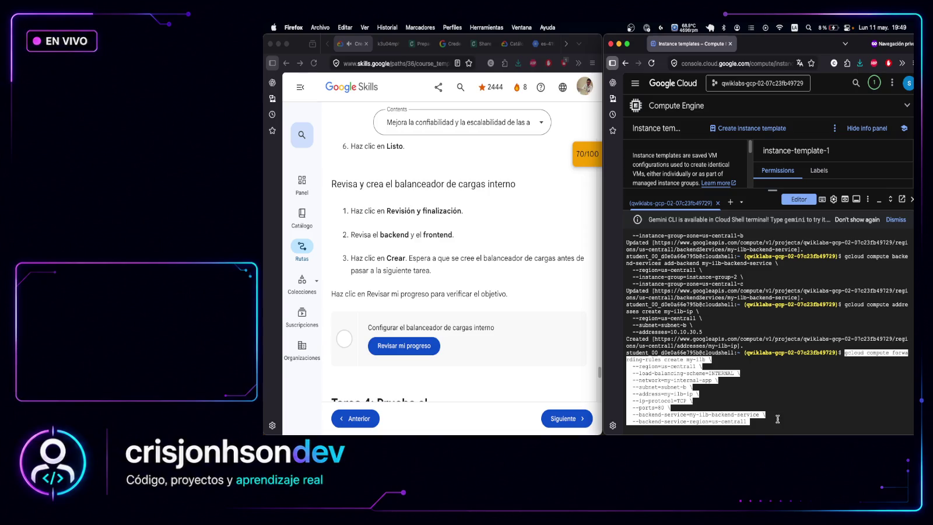
{"action": "key", "text": "Return"}
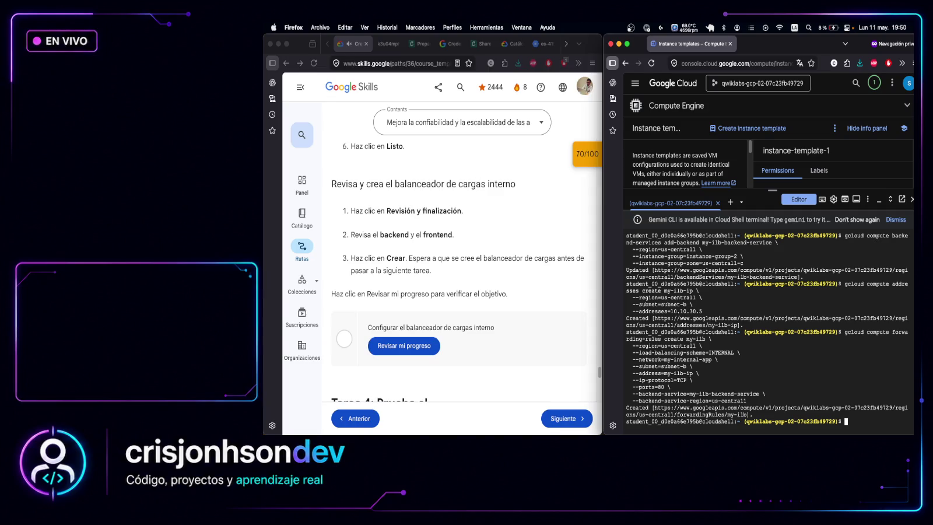
Return to the Cloud Shell terminal for the my-ilb forwarding-rule command
{"action": "key", "text": "super+Tab"}
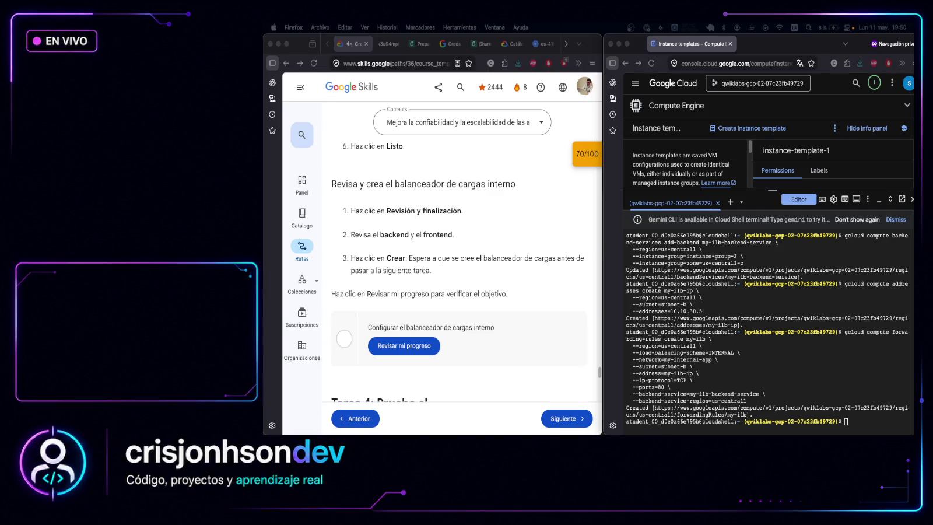
{"action": "left_click", "coordinate": [855, 424]}
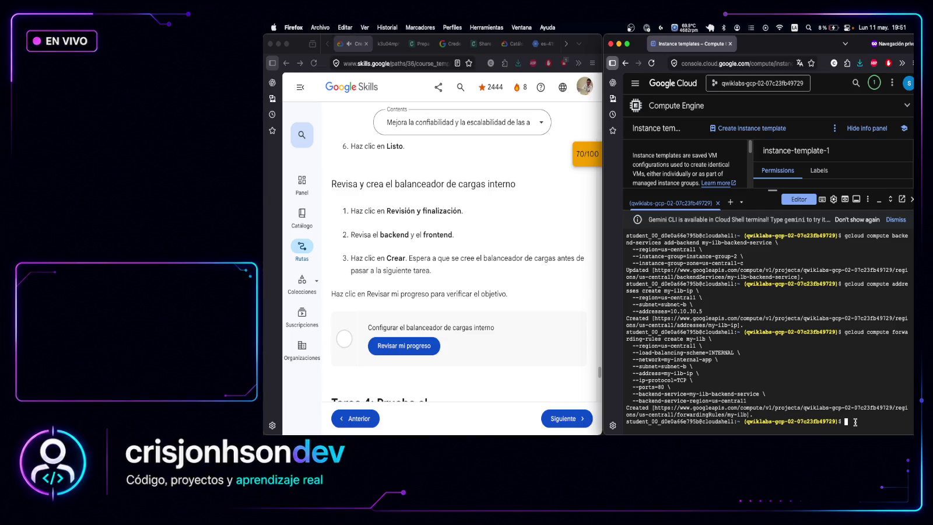
Describe forwarding rule my-ilb in Cloud Shell, confirming INTERNAL TCP port 80 at 10.10.30.5
{"action": "type", "text": "gcloud compute forwarding-rules describe my-ilb \\   --region=us-central1 \\   --format=\"table(name,IPAddress,IPProtocol,ports,loadBalancingScheme,backendService)\""}
{"action": "key", "text": "Return"}
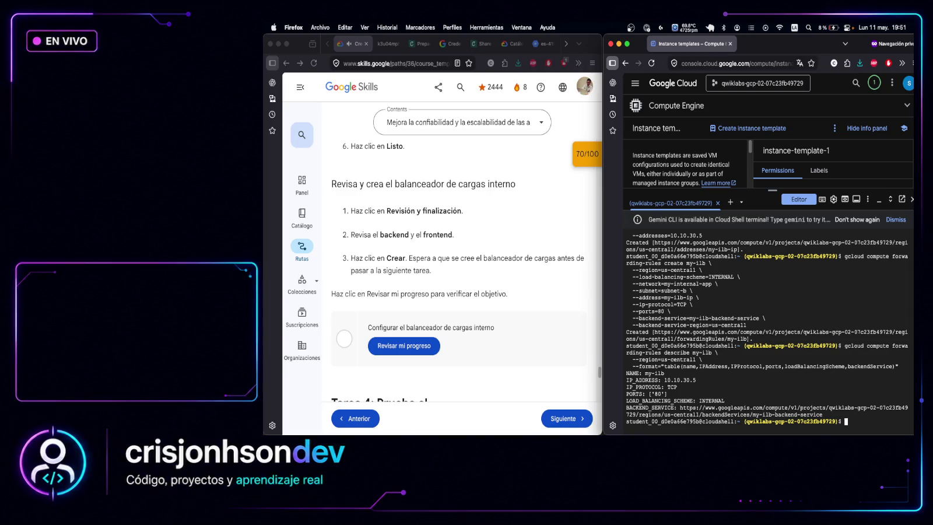
{"action": "left_click", "coordinate": [381, 44]}
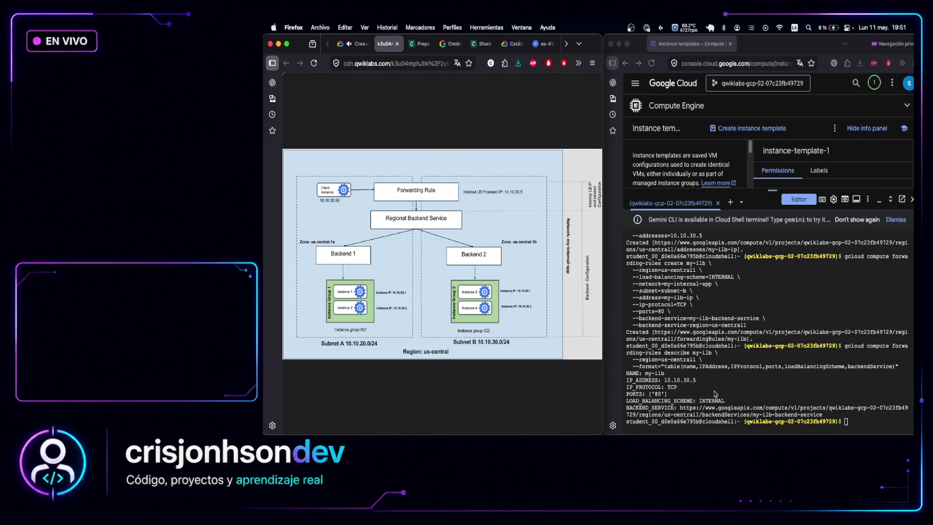
{"action": "left_click", "coordinate": [697, 381]}
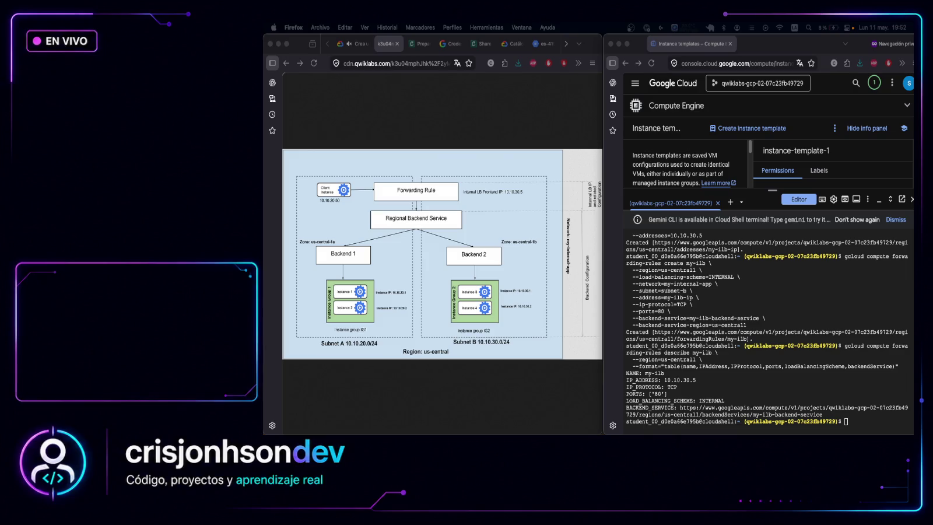
{"action": "left_click", "coordinate": [853, 424]}
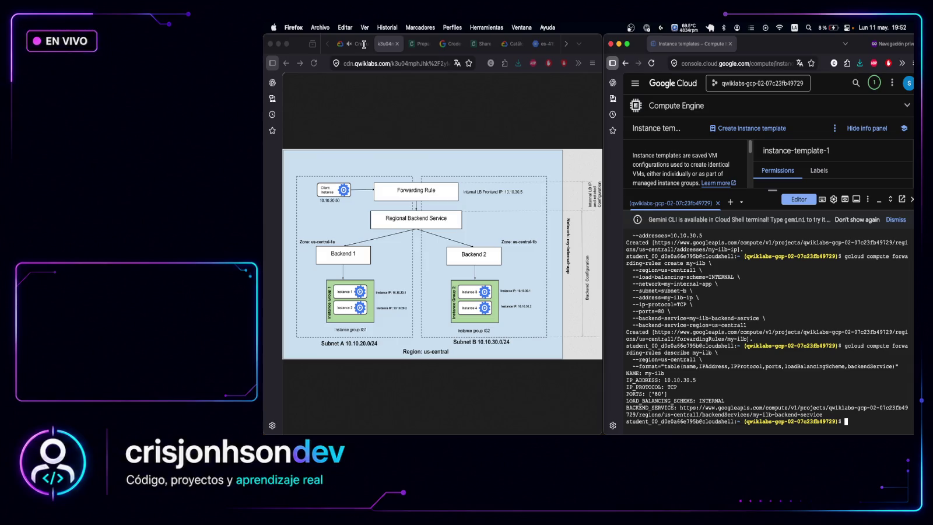
{"action": "left_click", "coordinate": [364, 45]}
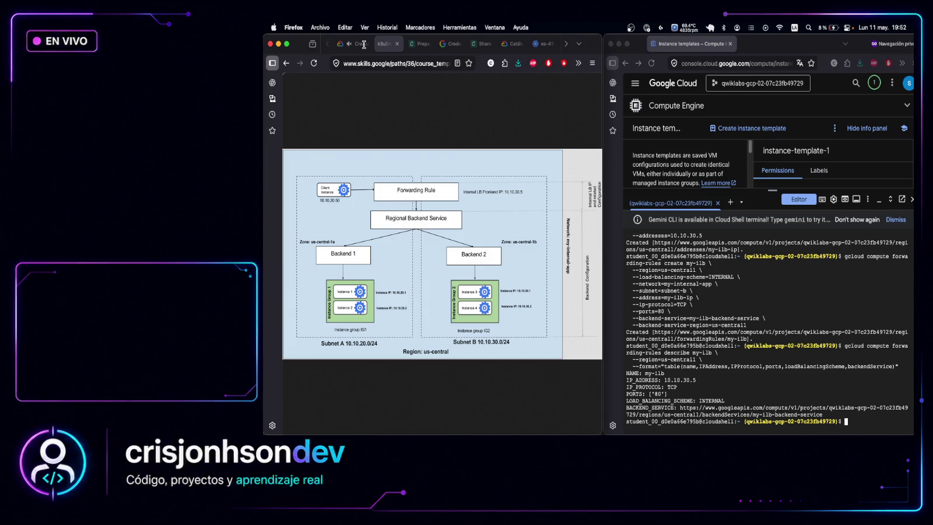
Run get-health on my-ilb-backend-service in us-central1; 10.10.20.2 and 10.10.30.2 show UNHEALTHY
{"action": "left_click", "coordinate": [365, 46]}
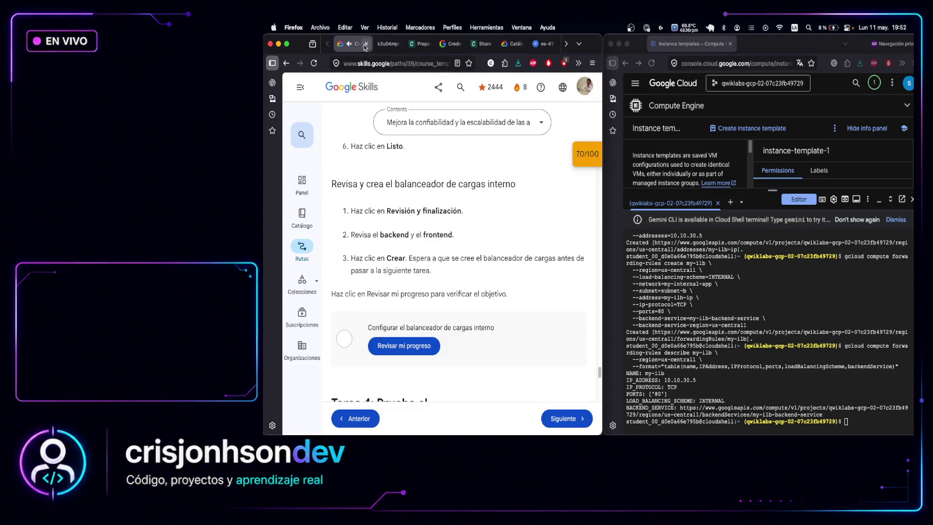
{"action": "left_click", "coordinate": [852, 424]}
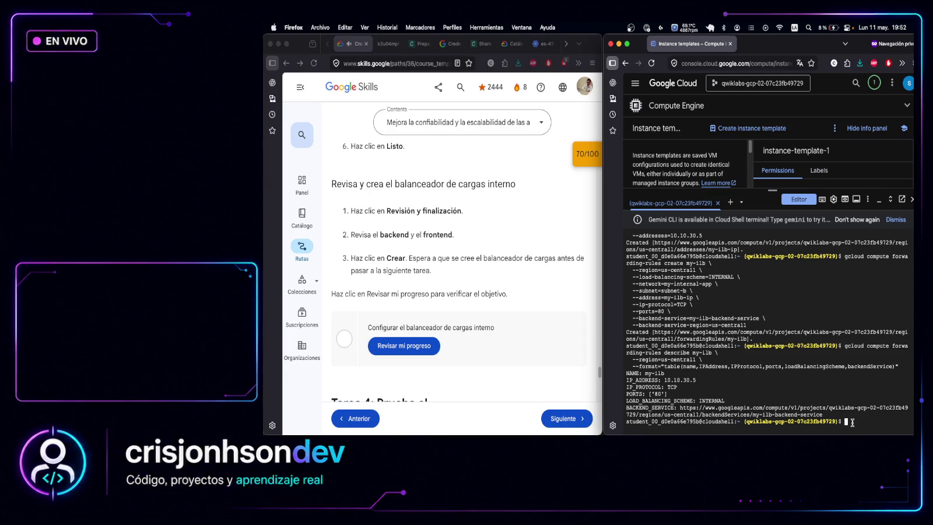
{"action": "type", "text": "gcloud compute backend-services get-health my-ilb-backend-service \\   --region=us-central1"}
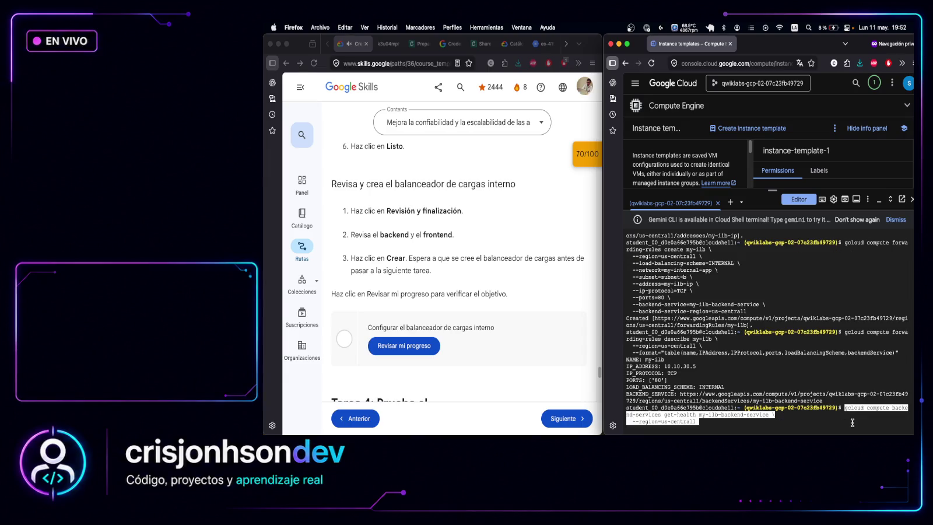
{"action": "key", "text": "Return"}
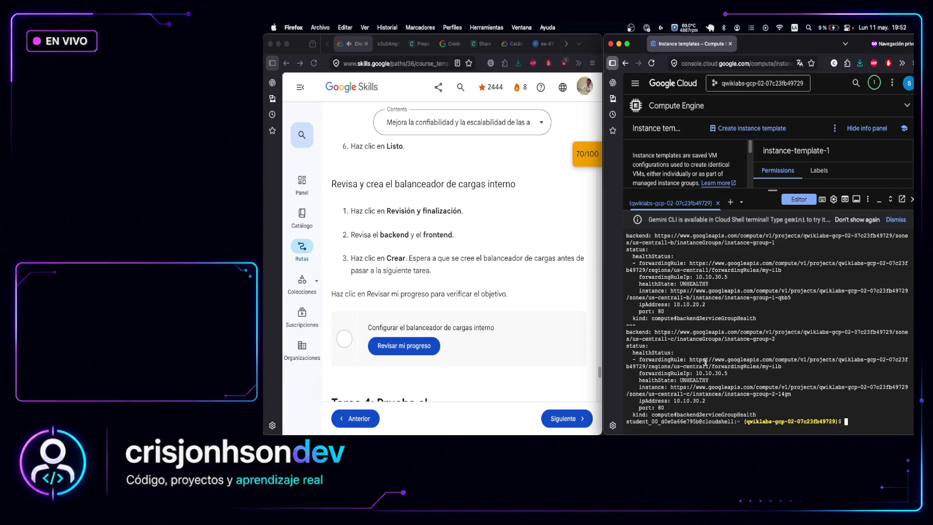
{"action": "scroll", "coordinate": [695, 288], "scroll_direction": "up", "scroll_amount": 5}
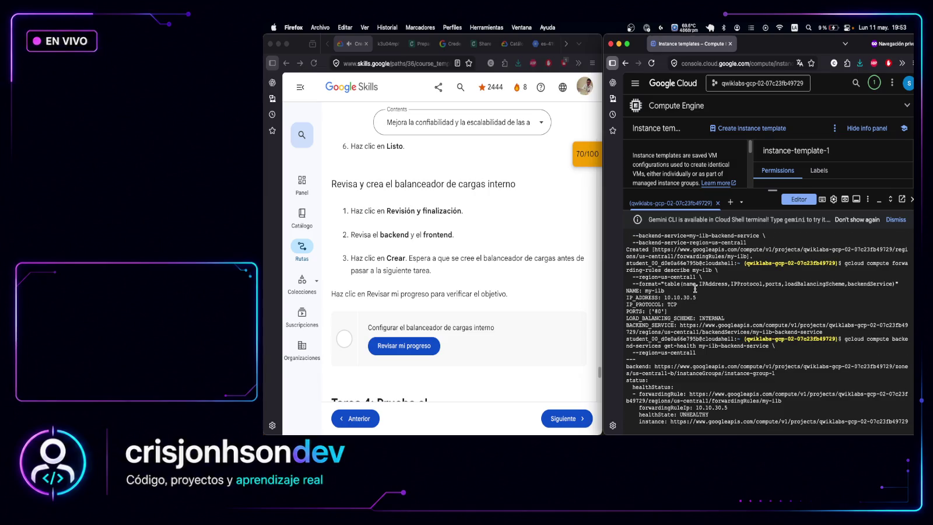
{"action": "scroll", "coordinate": [695, 288], "scroll_direction": "down", "scroll_amount": 2}
{"action": "left_click", "coordinate": [400, 347]}
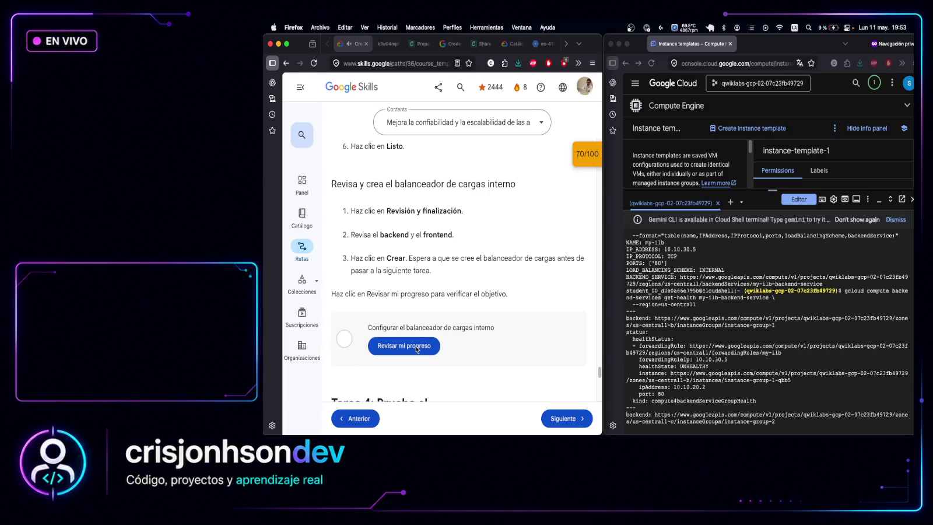
Verify progress for 'Configurar el balanceador de cargas interno', bringing the score to 100/100
{"action": "left_click", "coordinate": [417, 350]}
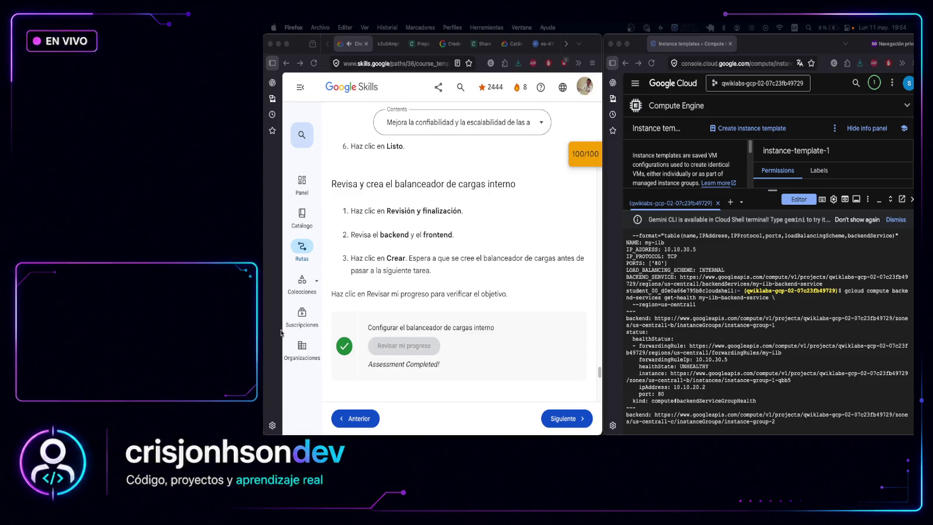
{"action": "scroll", "coordinate": [432, 271], "scroll_direction": "down", "scroll_amount": 10}
{"action": "scroll", "coordinate": [432, 271], "scroll_direction": "down", "scroll_amount": 10}
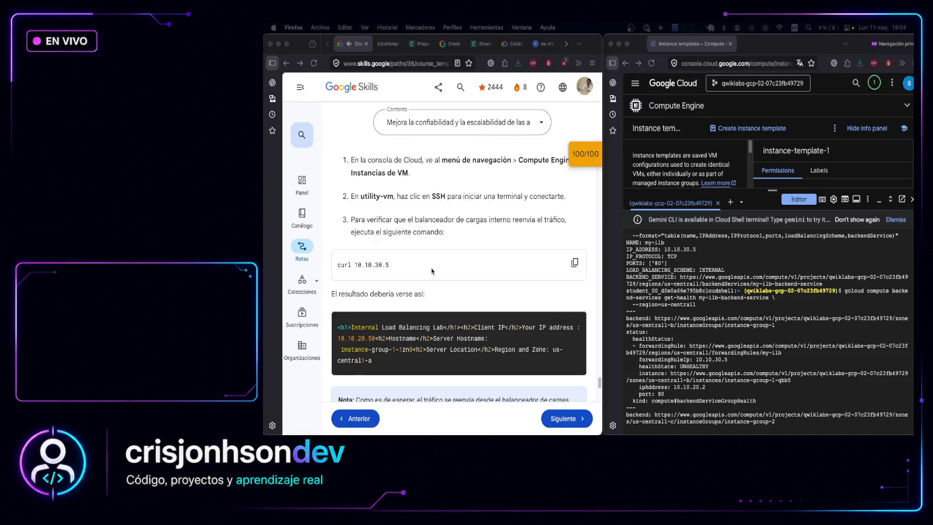
{"action": "scroll", "coordinate": [432, 271], "scroll_direction": "up", "scroll_amount": 20}
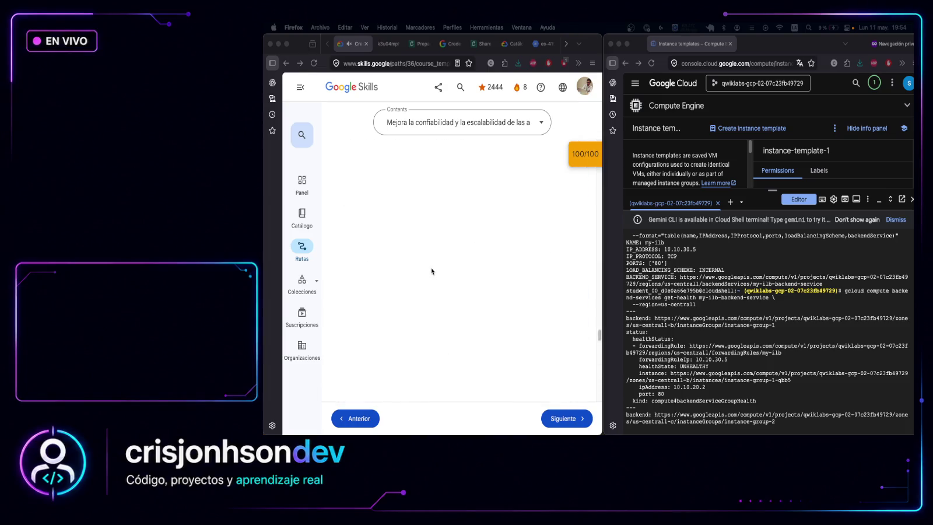
{"action": "scroll", "coordinate": [432, 268], "scroll_direction": "up", "scroll_amount": 5}
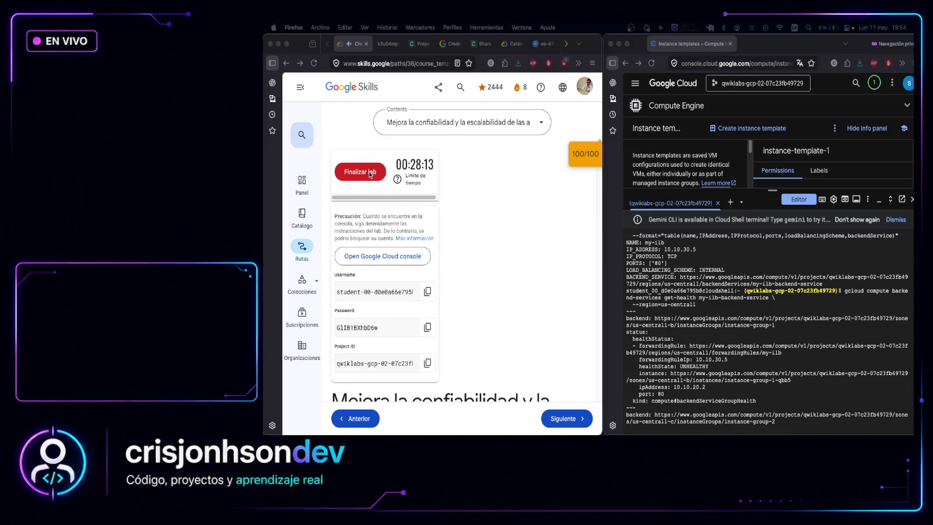
End the lab with Finalizar lab and confirm it
{"action": "left_click", "coordinate": [369, 173]}
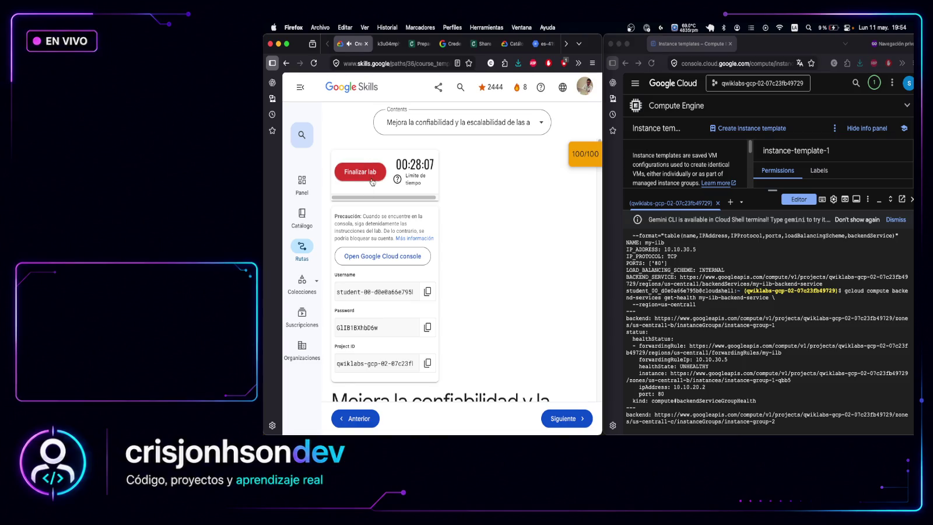
{"action": "left_click", "coordinate": [376, 174]}
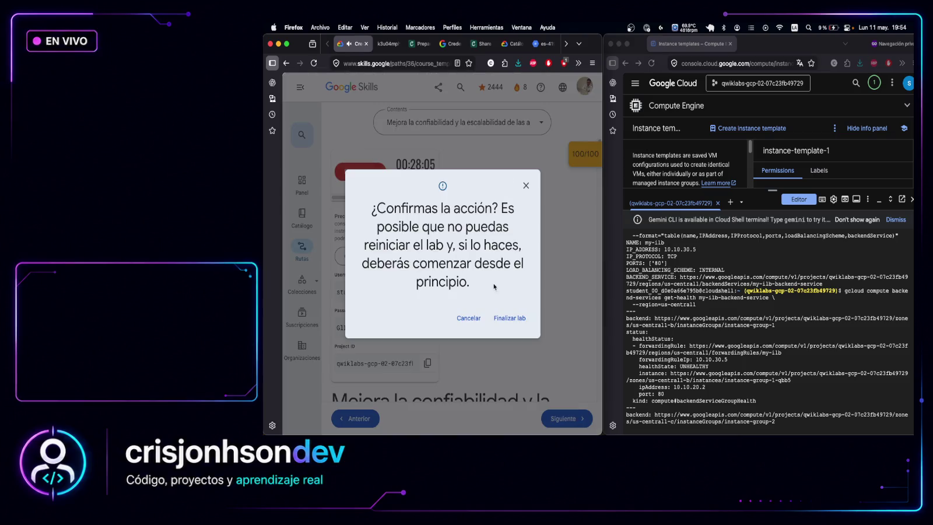
{"action": "left_click", "coordinate": [508, 318]}
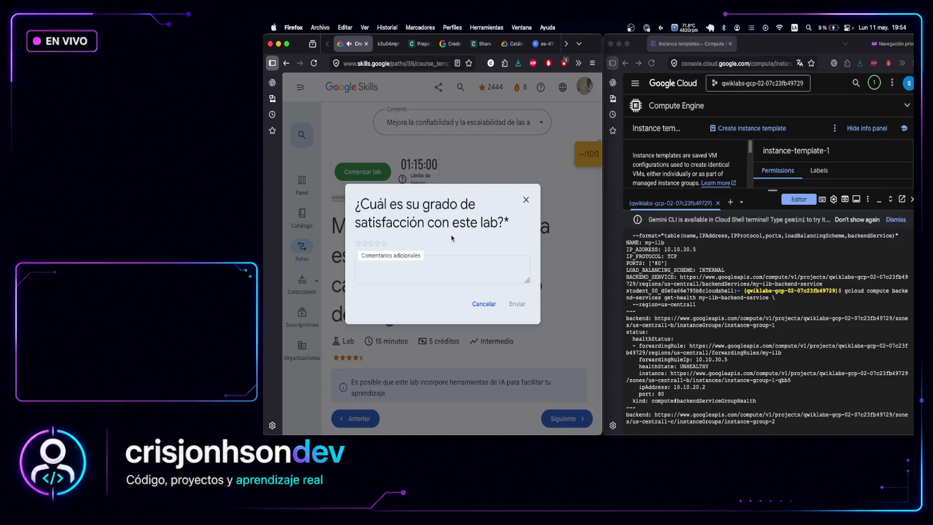
Rate the lab five stars with comment 'I like the lab', submit, and go to the next lab
{"action": "left_click", "coordinate": [384, 243]}
{"action": "left_click", "coordinate": [409, 266]}
{"action": "type", "text": "I like"}
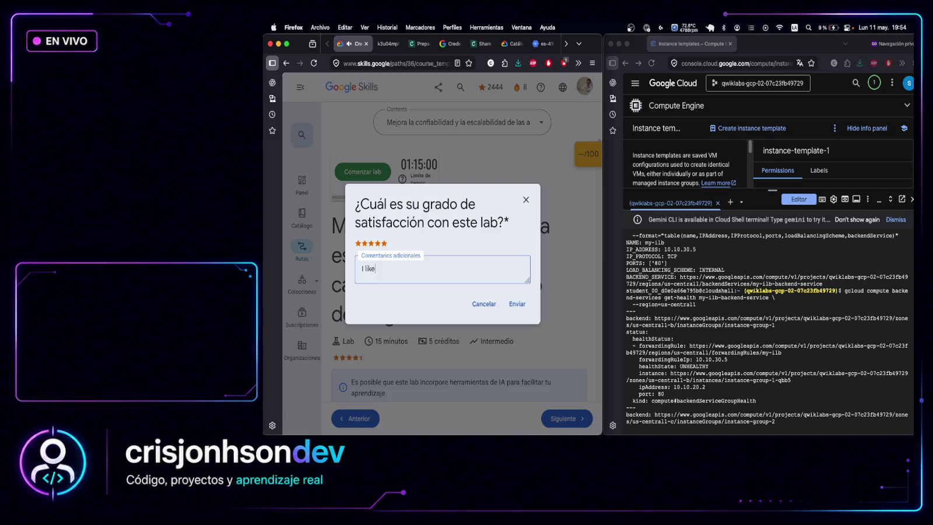
{"action": "type", "text": " the lab"}
{"action": "left_click", "coordinate": [518, 304]}
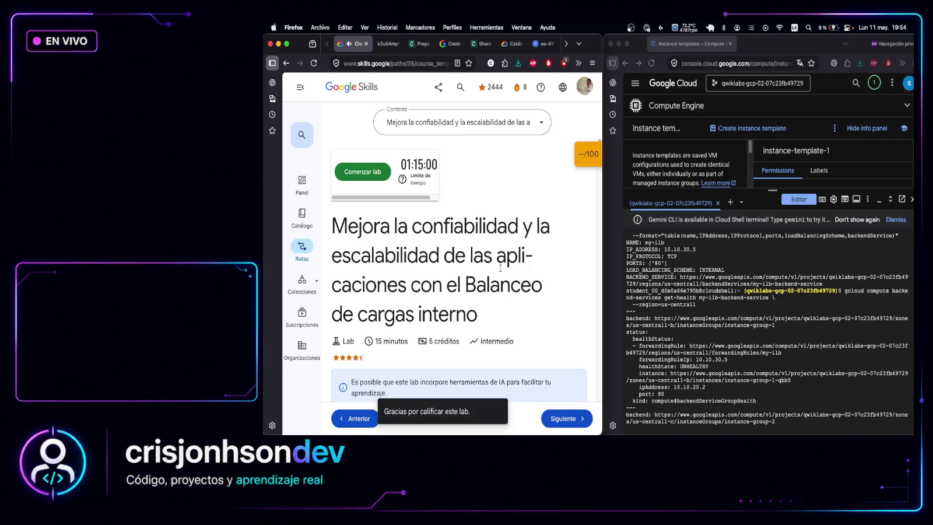
{"action": "scroll", "coordinate": [502, 271], "scroll_direction": "down", "scroll_amount": 4}
{"action": "left_click", "coordinate": [569, 419]}
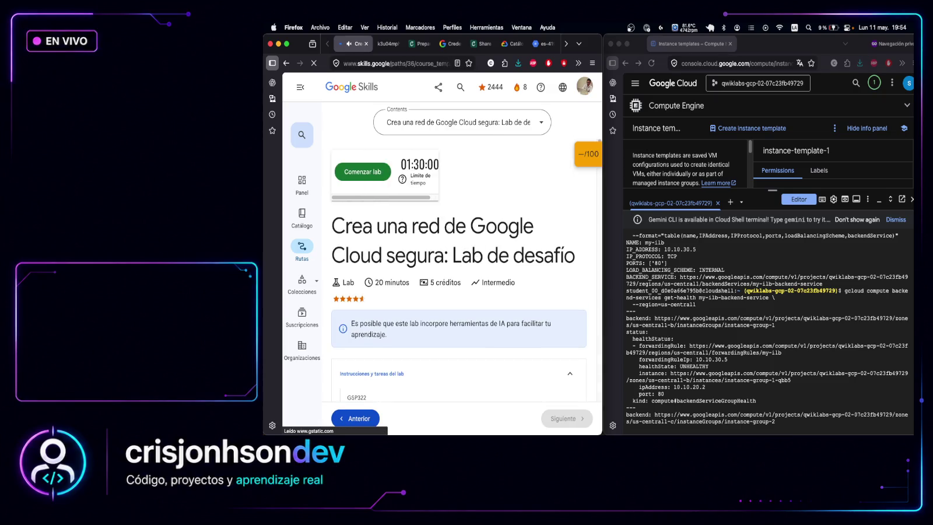
Read the challenge scenario and requirements, viewing the network diagram in its own tab
{"action": "scroll", "coordinate": [548, 271], "scroll_direction": "down", "scroll_amount": 2}
{"action": "scroll", "coordinate": [548, 272], "scroll_direction": "down", "scroll_amount": 10}
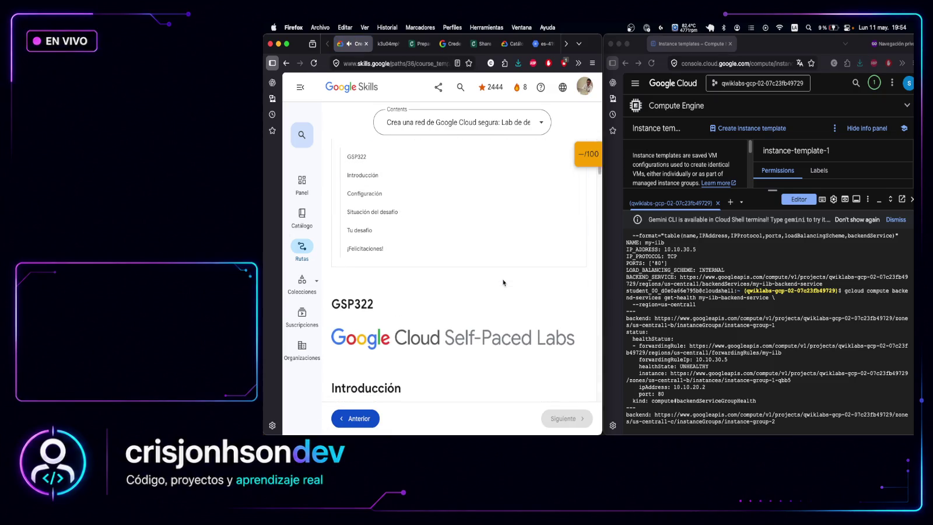
{"action": "scroll", "coordinate": [449, 251], "scroll_direction": "down", "scroll_amount": 10}
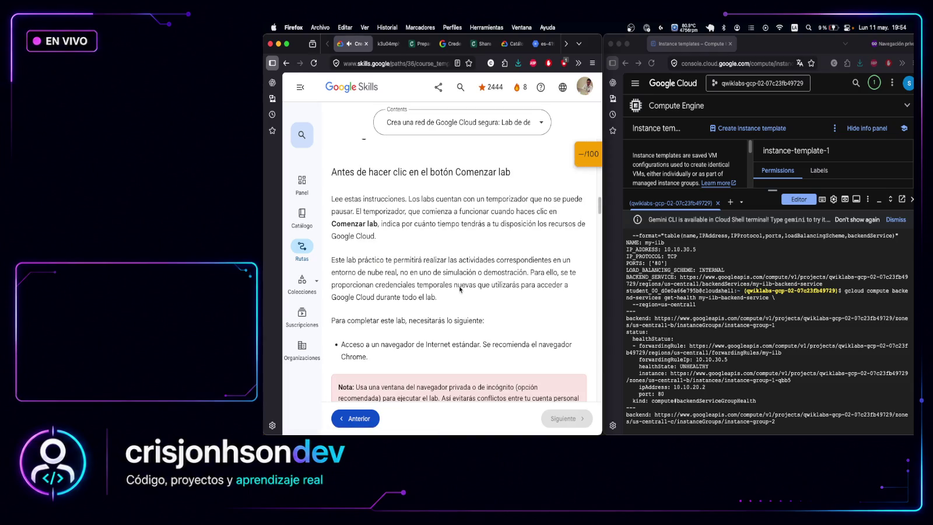
{"action": "scroll", "coordinate": [460, 289], "scroll_direction": "down", "scroll_amount": 5}
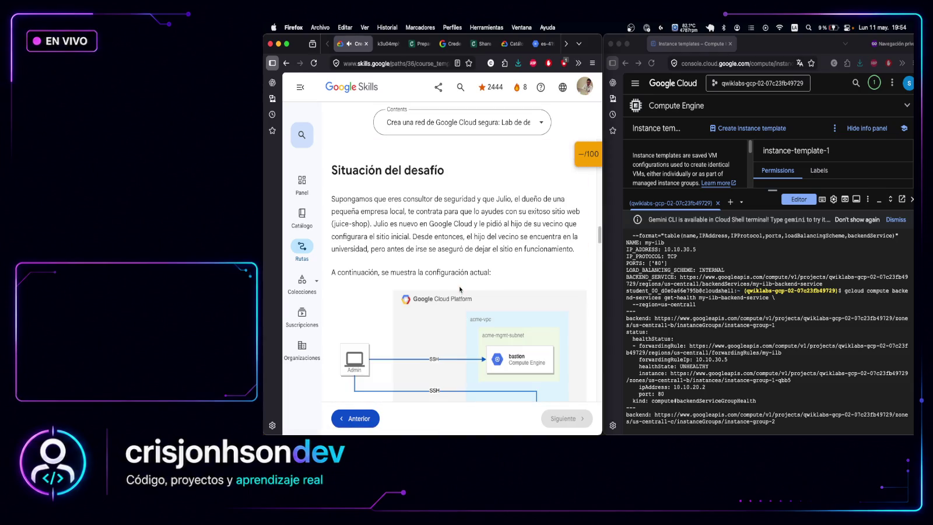
{"action": "scroll", "coordinate": [460, 289], "scroll_direction": "down", "scroll_amount": 5}
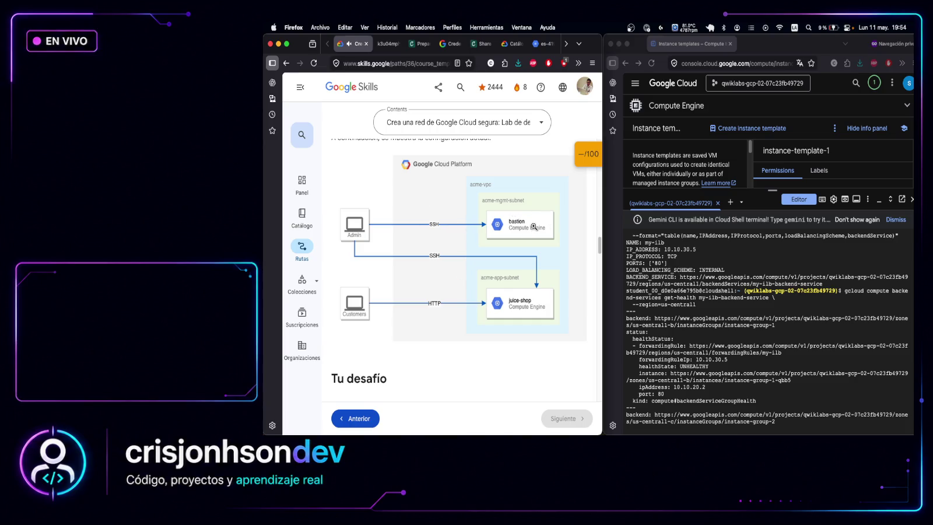
{"action": "scroll", "coordinate": [532, 299], "scroll_direction": "down", "scroll_amount": 8}
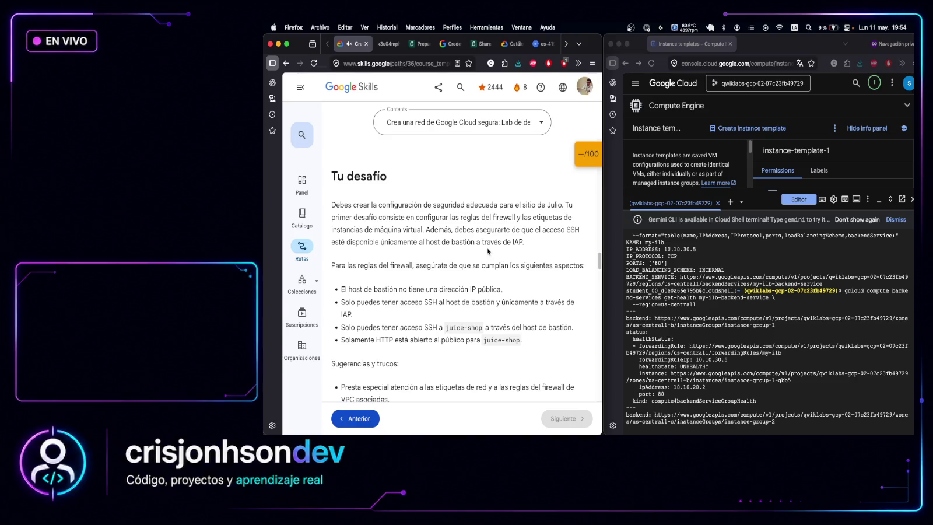
{"action": "scroll", "coordinate": [488, 252], "scroll_direction": "up", "scroll_amount": 7}
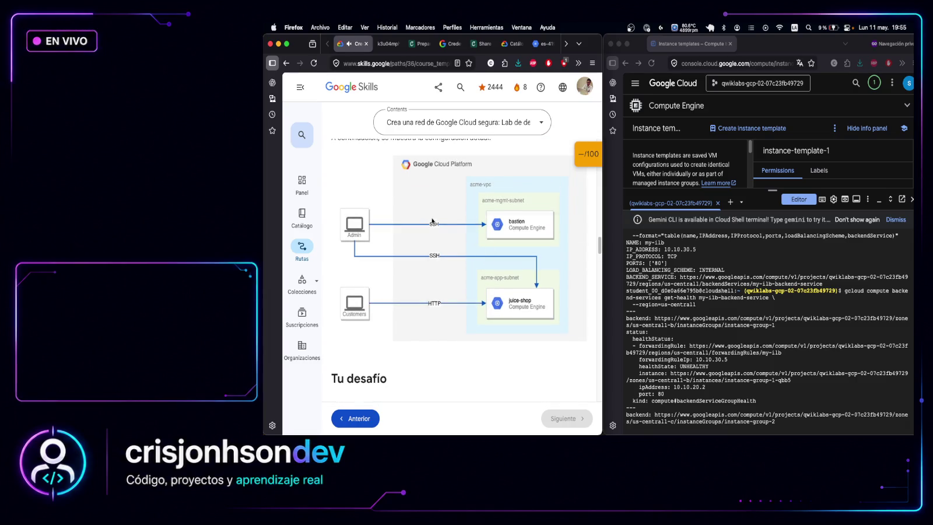
{"action": "right_click", "coordinate": [433, 218]}
{"action": "left_click", "coordinate": [473, 224]}
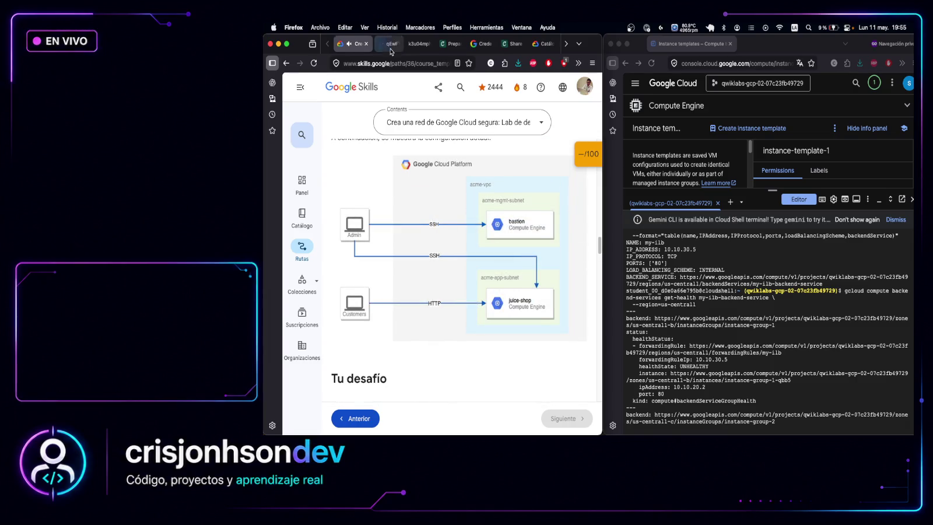
{"action": "left_click", "coordinate": [388, 44]}
{"action": "left_click", "coordinate": [357, 43]}
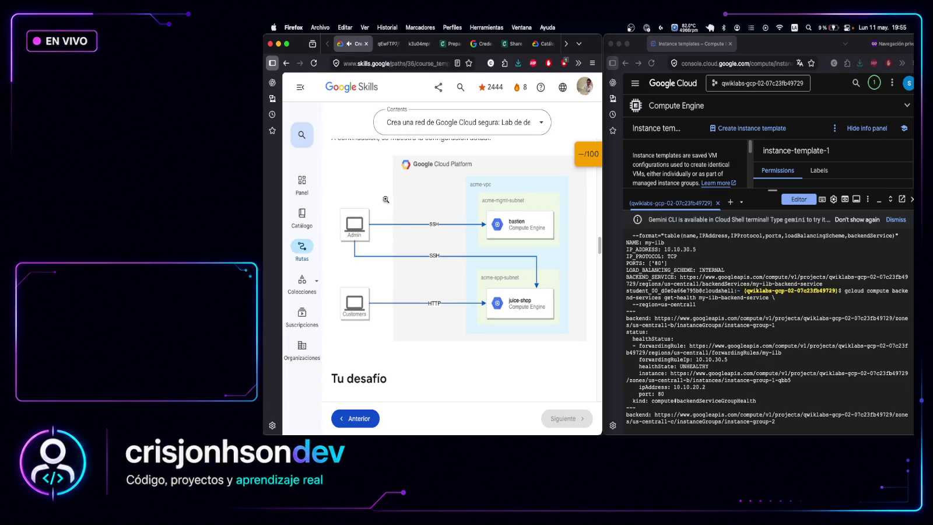
{"action": "scroll", "coordinate": [406, 222], "scroll_direction": "up", "scroll_amount": 3}
{"action": "scroll", "coordinate": [406, 222], "scroll_direction": "up", "scroll_amount": 10}
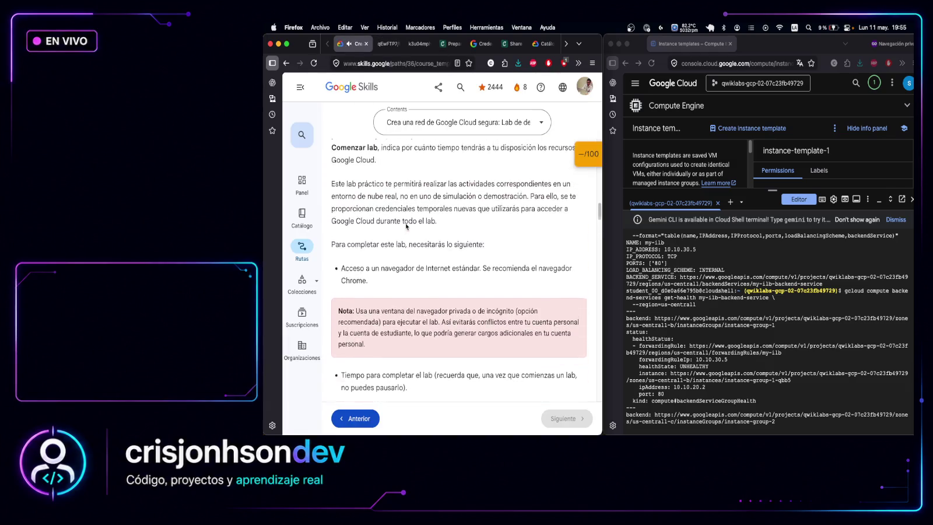
Check the console's signed-in account and open the challenge lab's start dialog
{"action": "left_click", "coordinate": [906, 89]}
{"action": "left_click", "coordinate": [909, 84]}
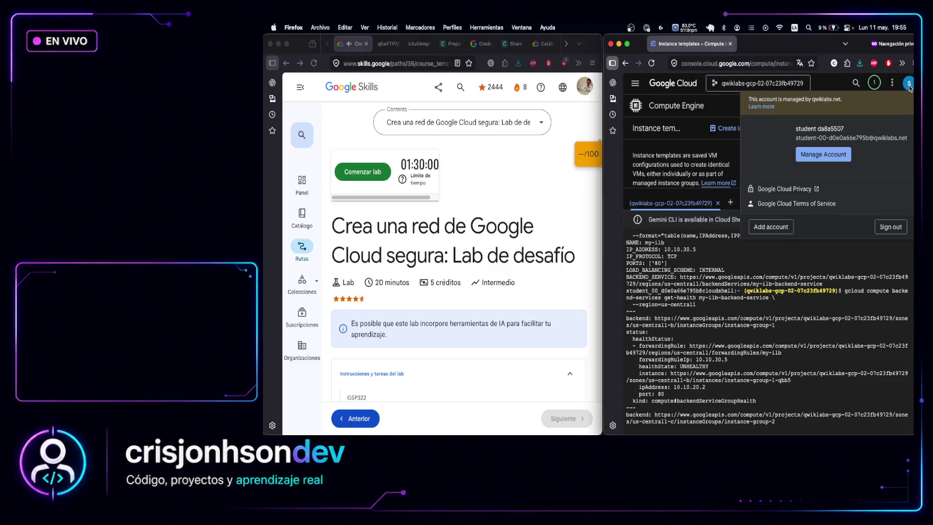
{"action": "left_click", "coordinate": [362, 172]}
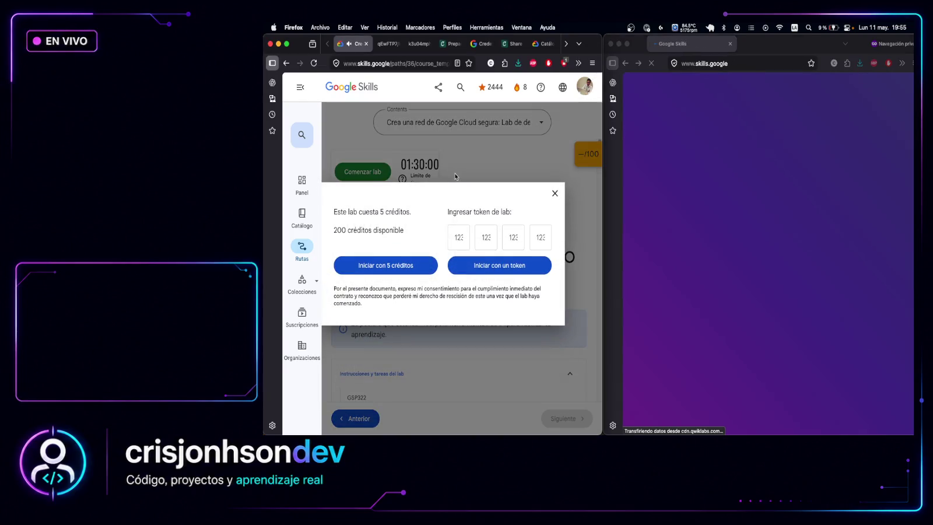
Start the challenge lab, paying 5 credits
{"action": "left_click", "coordinate": [403, 263]}
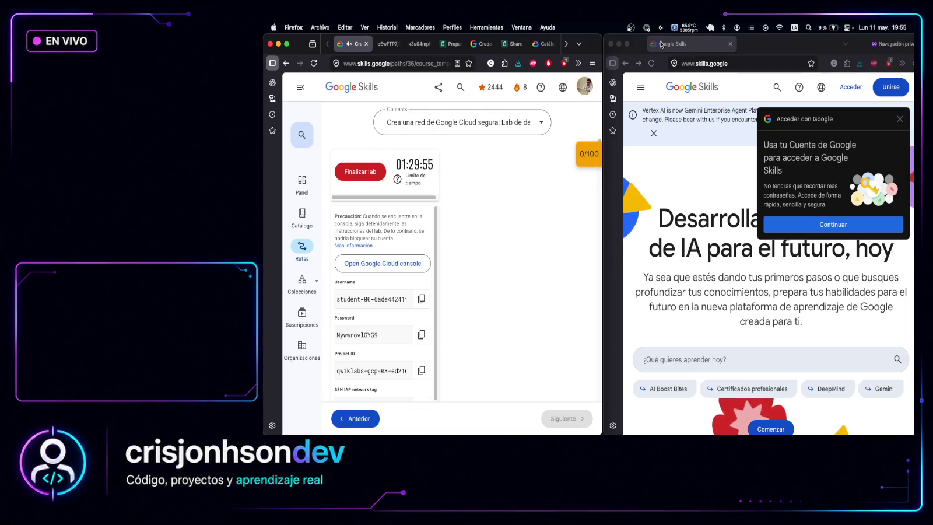
{"action": "right_click", "coordinate": [287, 63]}
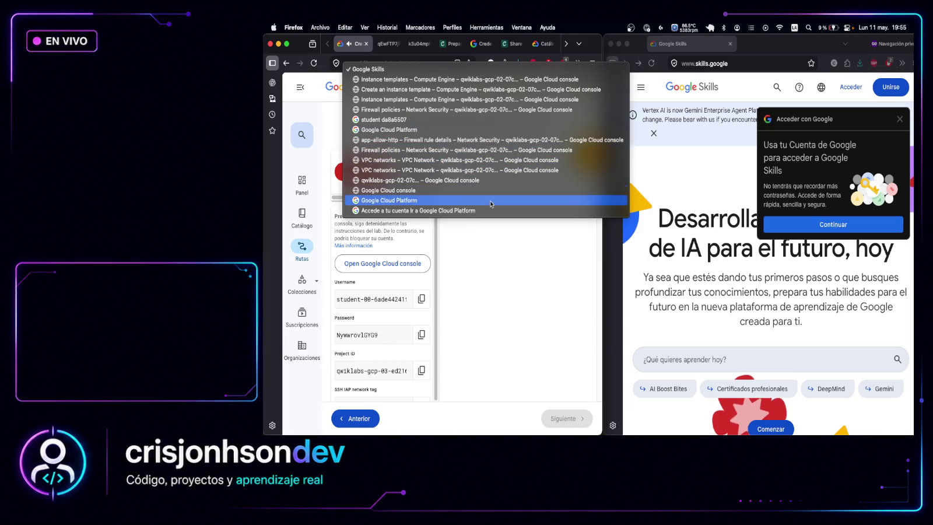
{"action": "left_click", "coordinate": [568, 226]}
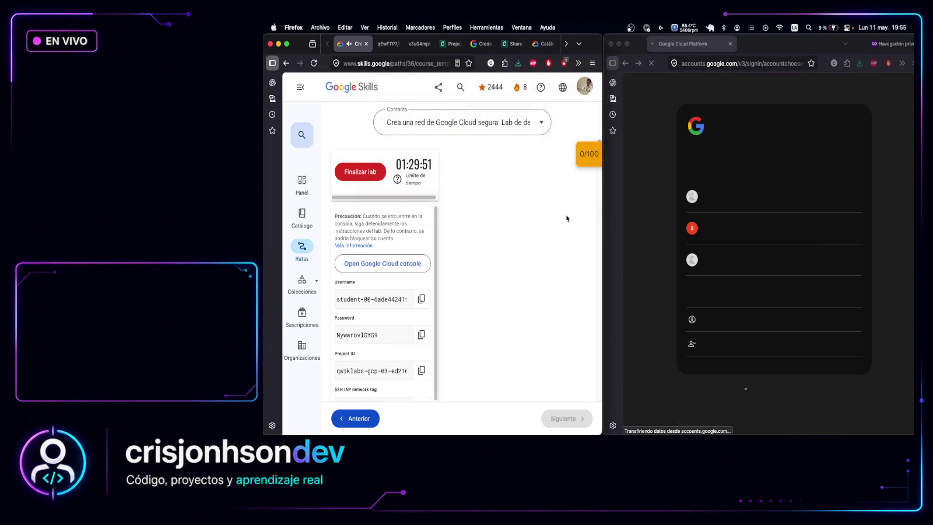
Sign in with another account using the copied lab username and continue to the password step
{"action": "left_click", "coordinate": [671, 274]}
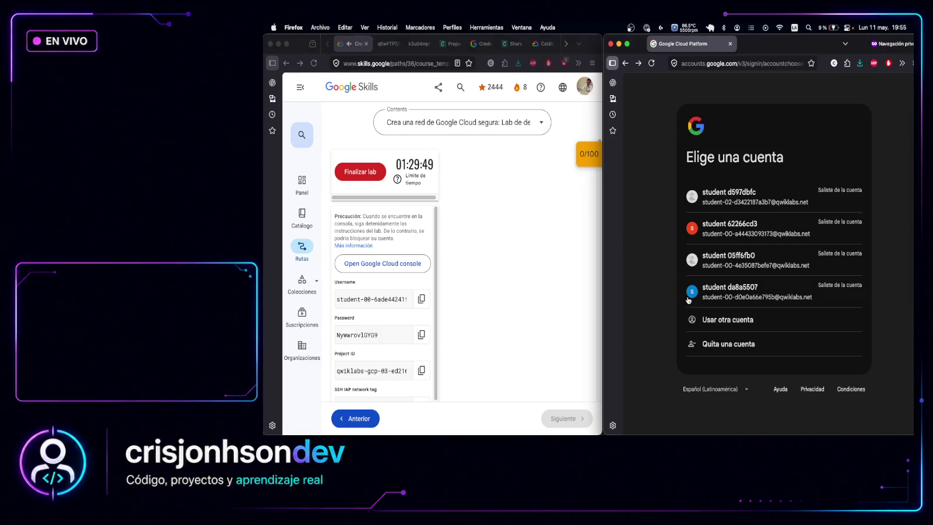
{"action": "left_click", "coordinate": [723, 320]}
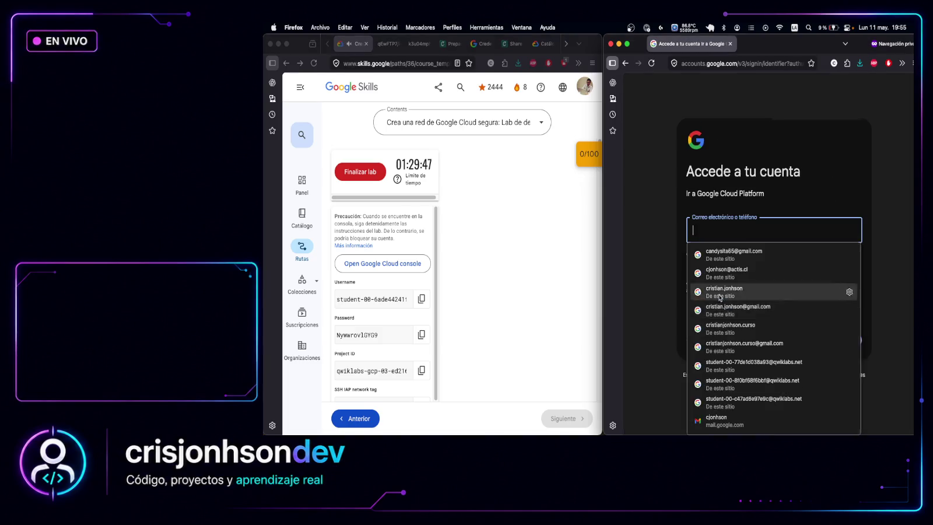
{"action": "left_click", "coordinate": [718, 246]}
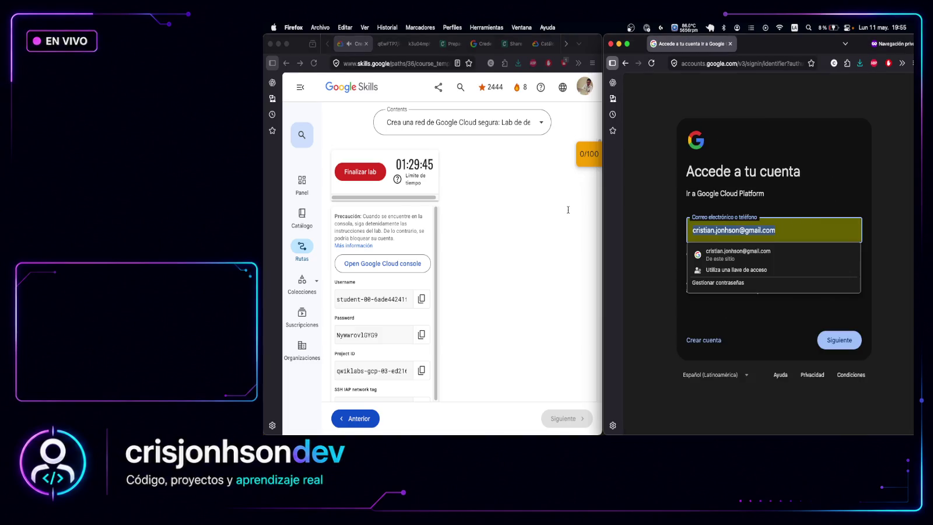
{"action": "key", "text": "BackSpace"}
{"action": "left_click", "coordinate": [650, 231]}
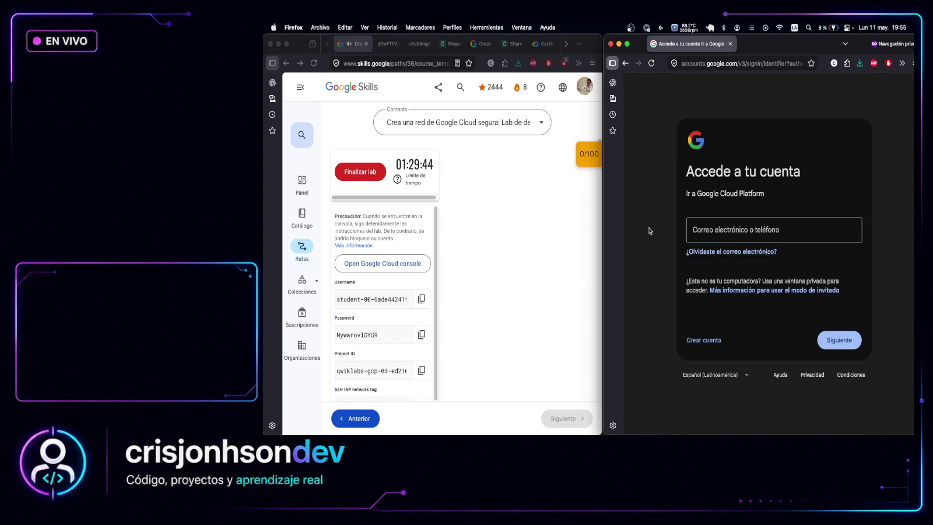
{"action": "left_click", "coordinate": [421, 299]}
{"action": "left_click", "coordinate": [421, 299]}
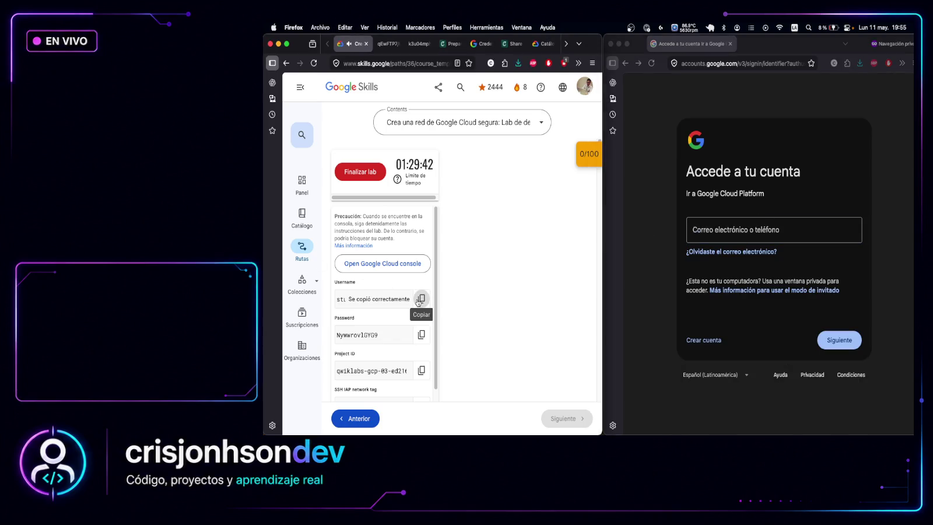
{"action": "left_click", "coordinate": [723, 233]}
{"action": "key", "text": "super+v"}
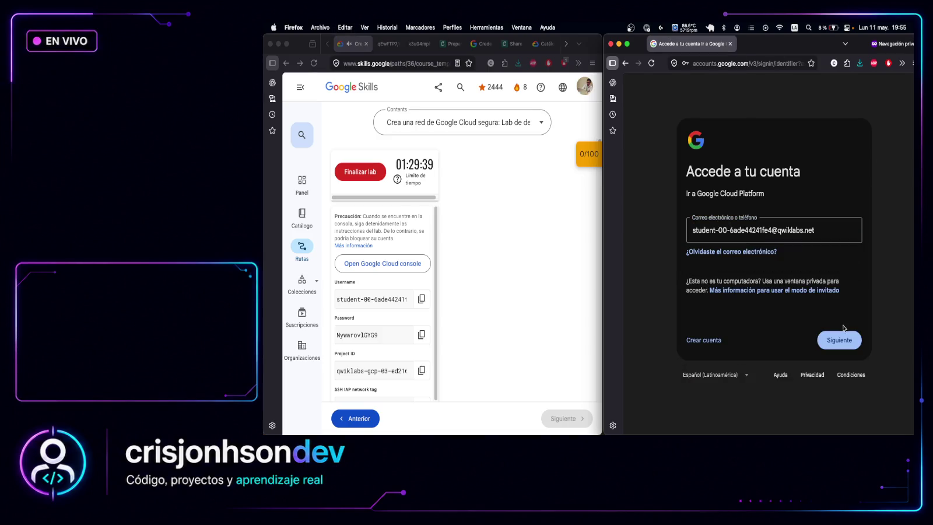
{"action": "left_click", "coordinate": [840, 340]}
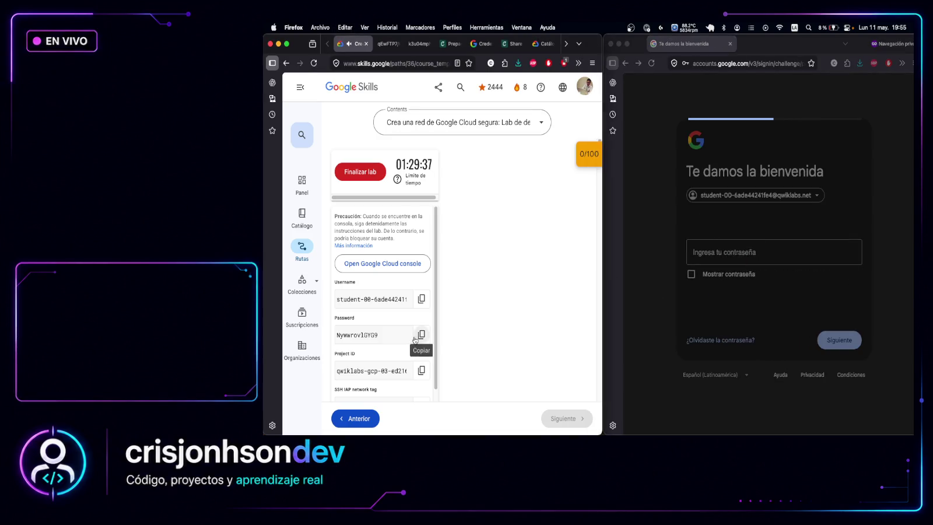
{"action": "left_click", "coordinate": [736, 255]}
Sign in with the pasted lab password and accept the new-account welcome notice
{"action": "key", "text": "super+v"}
{"action": "key", "text": "Return"}
{"action": "scroll", "coordinate": [554, 241], "scroll_direction": "down", "scroll_amount": 5}
{"action": "scroll", "coordinate": [677, 251], "scroll_direction": "down", "scroll_amount": 5}
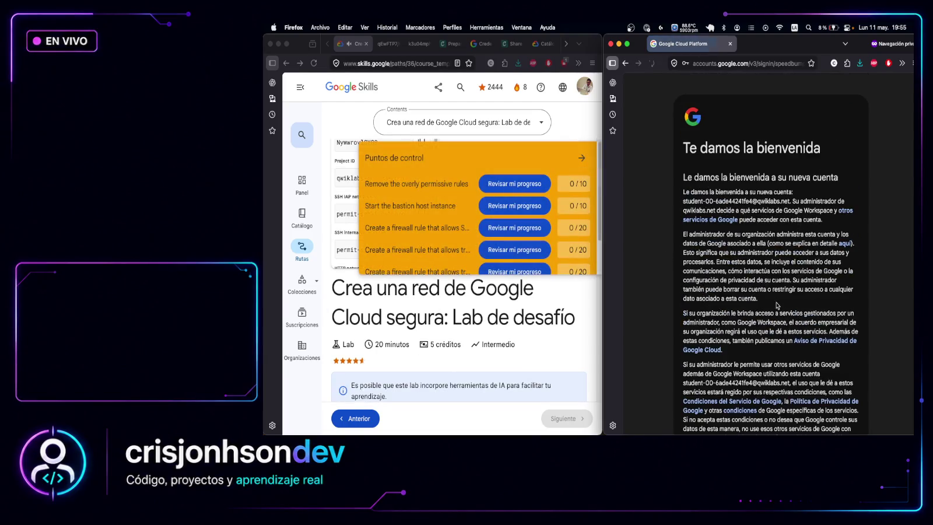
{"action": "left_click", "coordinate": [835, 363]}
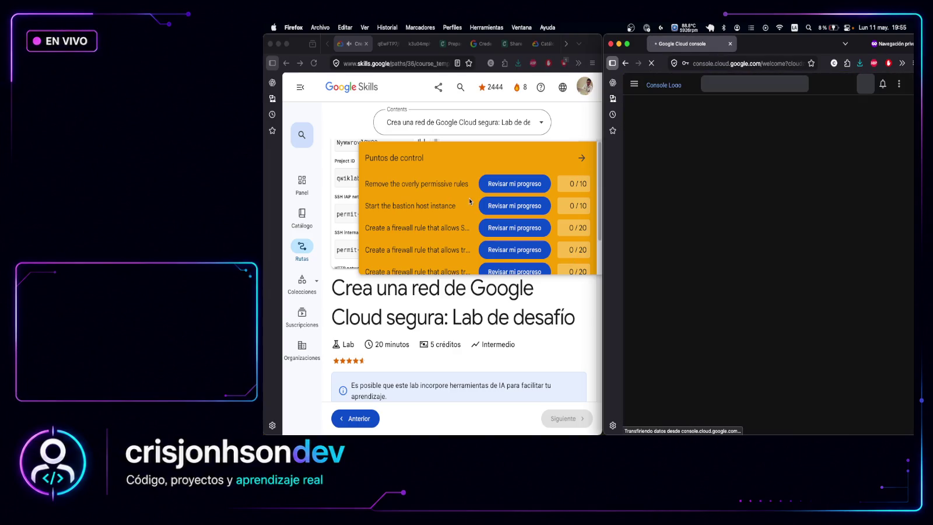
Collapse the checkpoints panel, agree to the Terms of Service, and continue into the console
{"action": "left_click", "coordinate": [583, 159]}
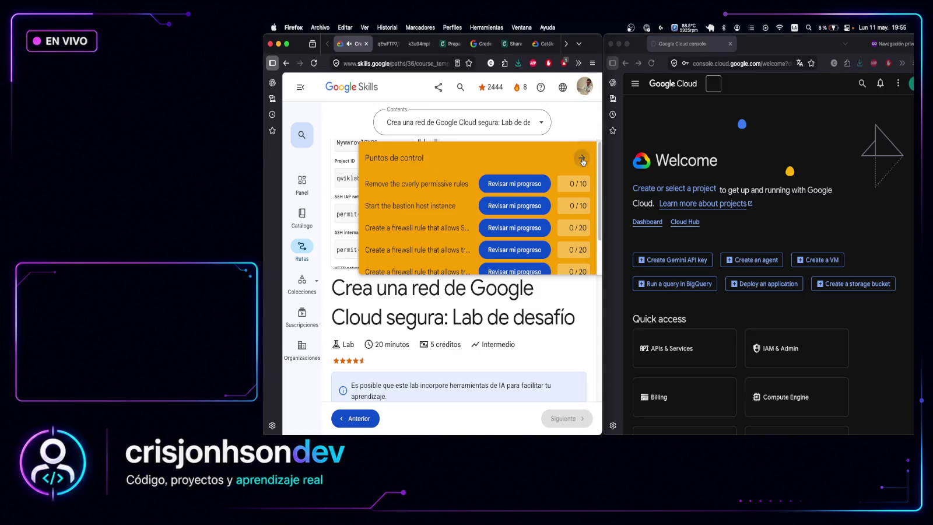
{"action": "left_click", "coordinate": [584, 158]}
{"action": "scroll", "coordinate": [522, 211], "scroll_direction": "down", "scroll_amount": 2}
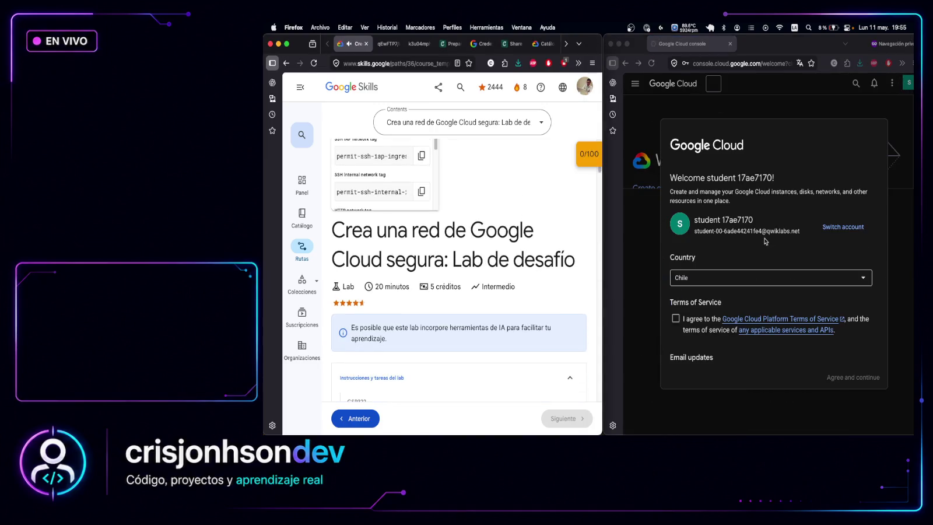
{"action": "right_click", "coordinate": [676, 320]}
{"action": "left_click", "coordinate": [675, 321]}
{"action": "left_click", "coordinate": [675, 319]}
{"action": "left_click", "coordinate": [852, 377]}
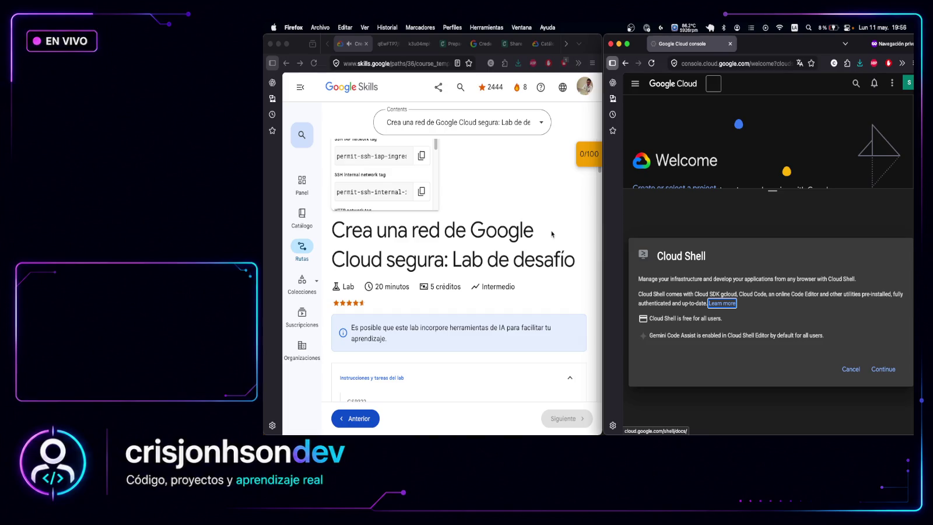
{"action": "scroll", "coordinate": [552, 234], "scroll_direction": "down", "scroll_amount": 3}
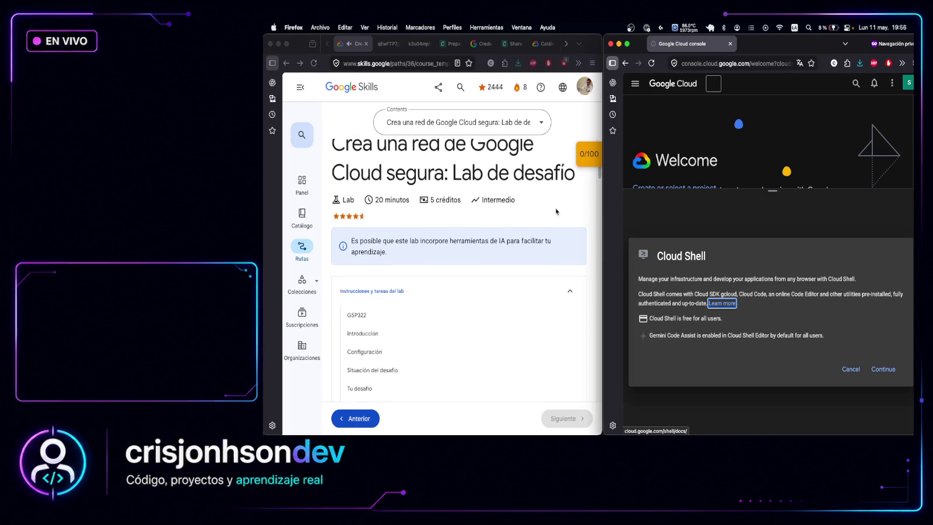
{"action": "scroll", "coordinate": [556, 212], "scroll_direction": "down", "scroll_amount": 8}
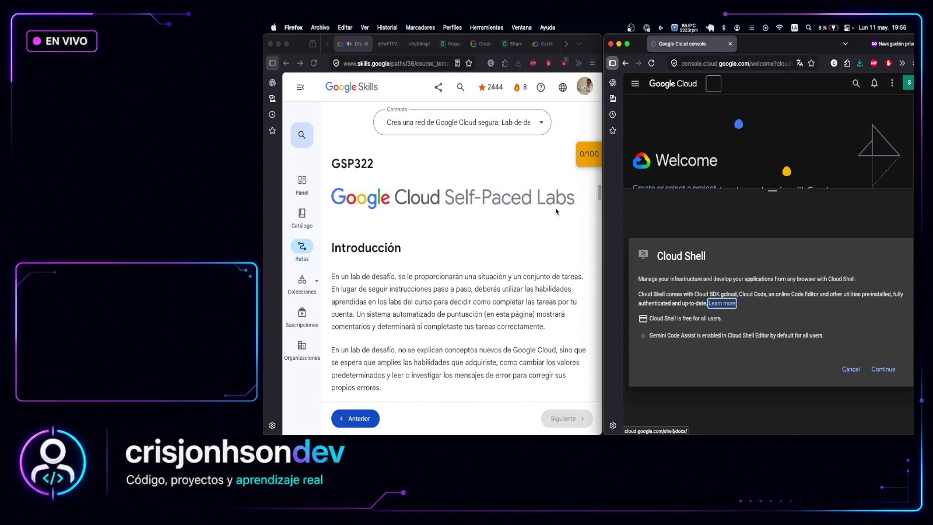
{"action": "scroll", "coordinate": [556, 212], "scroll_direction": "down", "scroll_amount": 4}
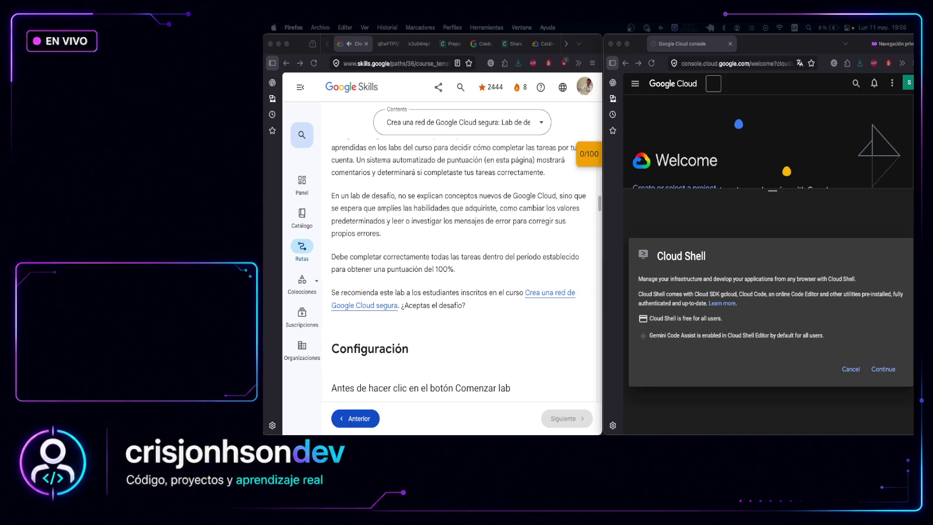
{"action": "left_click", "coordinate": [466, 274]}
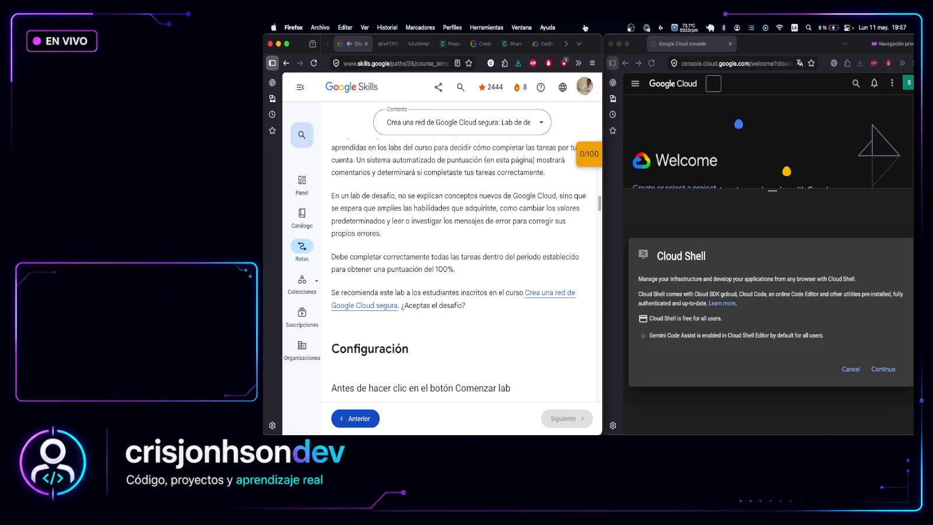
{"action": "key", "text": "Home"}
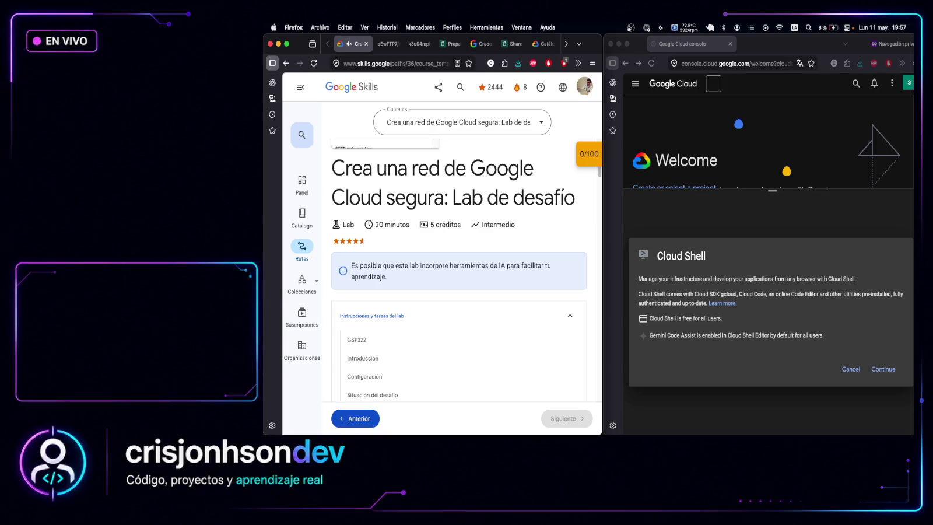
{"action": "left_click", "coordinate": [887, 368]}
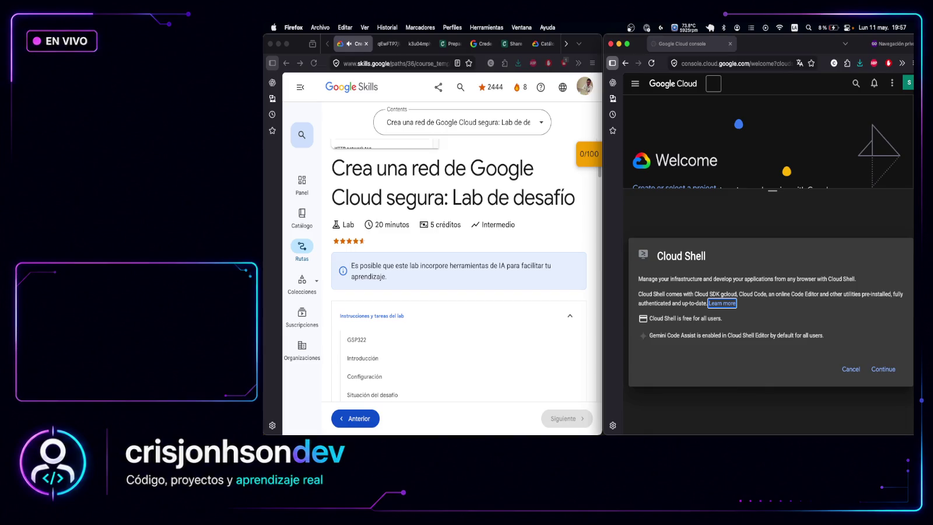
Continue the Cloud Shell dialog and authorize it with the lab credentials until the prompt appears
{"action": "left_click", "coordinate": [883, 368]}
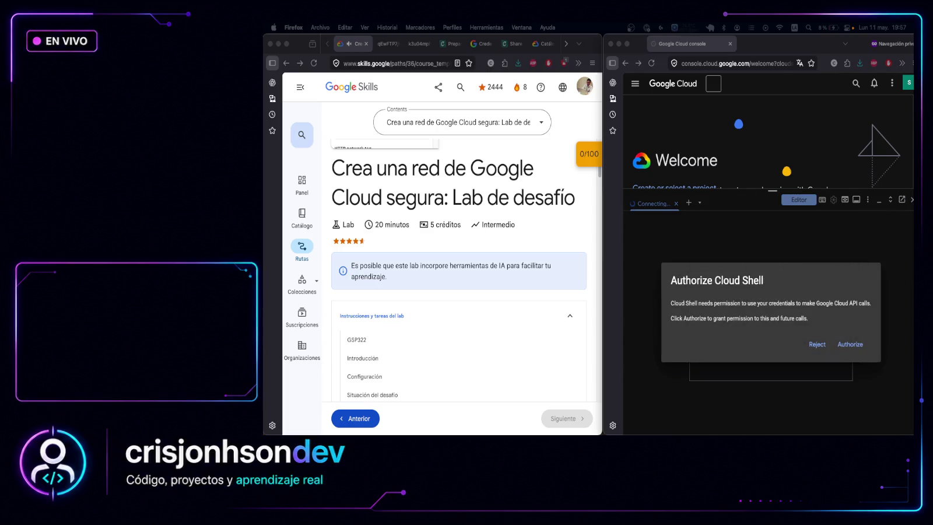
{"action": "left_click", "coordinate": [855, 348]}
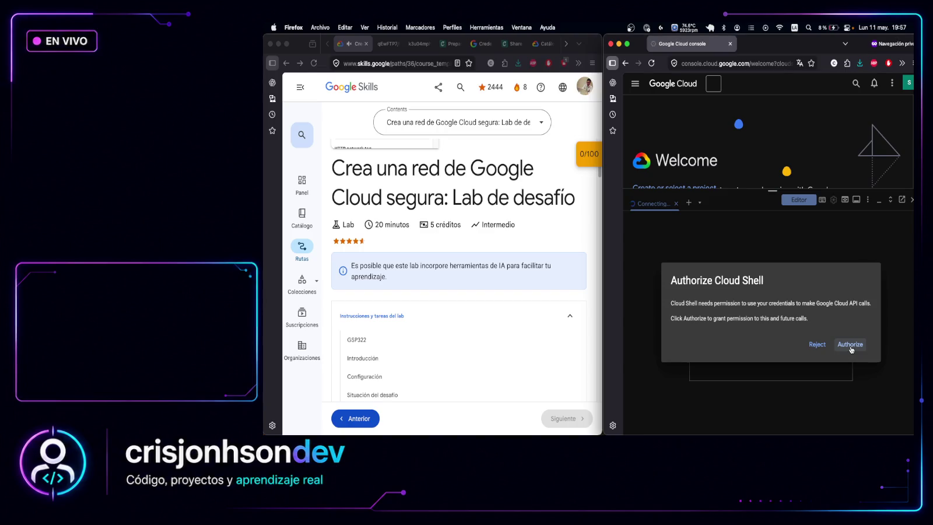
{"action": "left_click", "coordinate": [851, 349]}
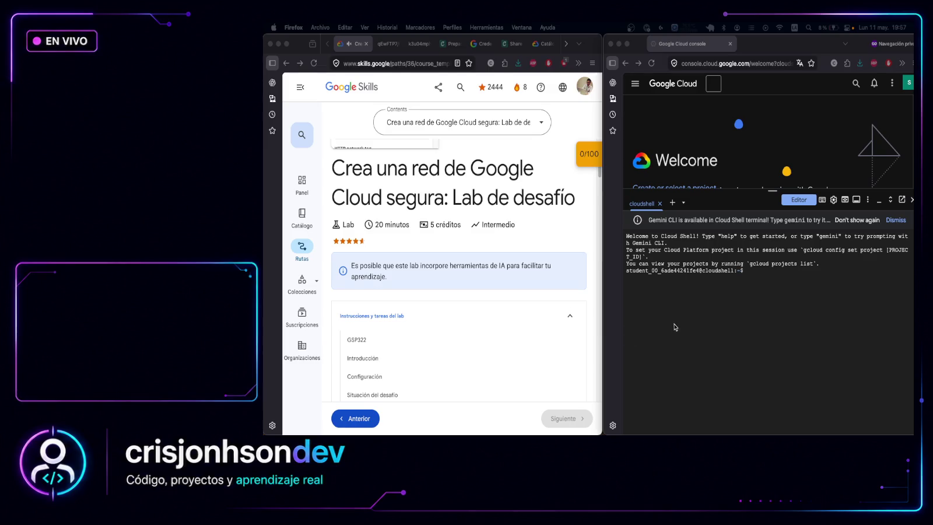
{"action": "left_click", "coordinate": [807, 282]}
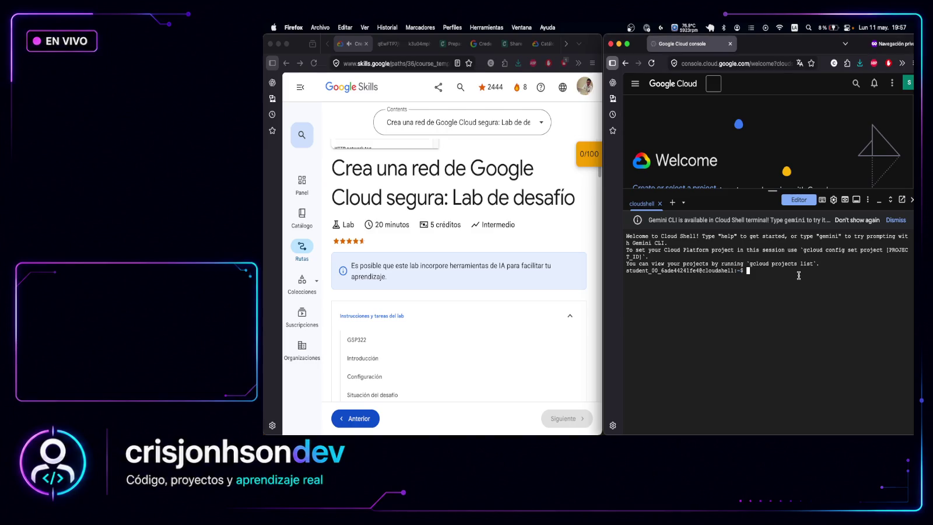
Start typing 'gcloud set config proyect' in the Cloud Shell terminal
{"action": "type", "text": "gcloud "}
{"action": "type", "text": "set config "}
{"action": "type", "text": "proyect"}
{"action": "scroll", "coordinate": [770, 128], "scroll_direction": "down", "scroll_amount": 5}
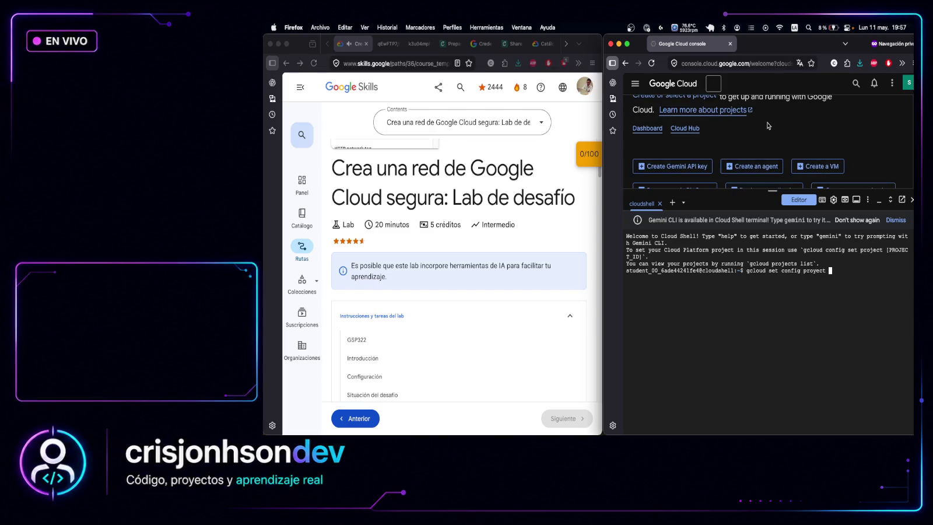
{"action": "scroll", "coordinate": [767, 145], "scroll_direction": "up", "scroll_amount": 5}
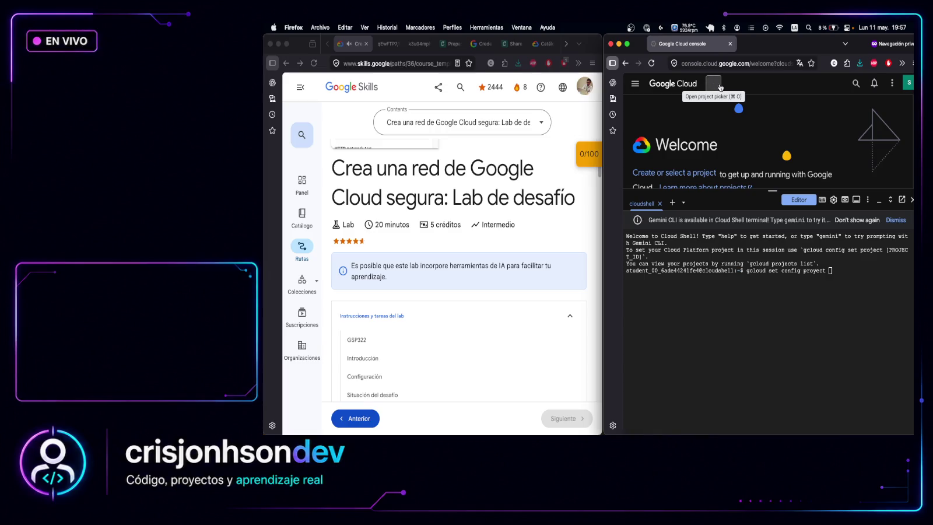
Switch to project qwiklabs-gcp-03-ed216561a75d under All and copy its Project ID
{"action": "left_click", "coordinate": [714, 83]}
{"action": "left_click", "coordinate": [736, 184]}
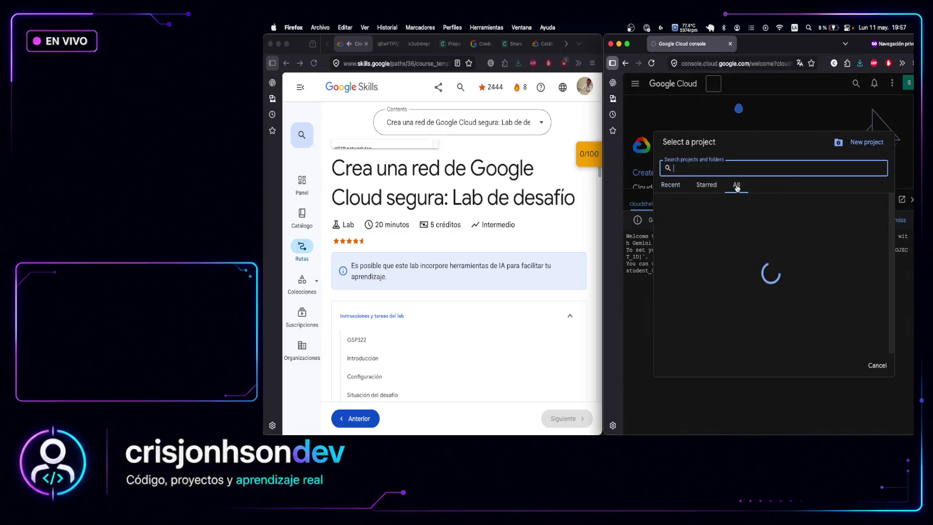
{"action": "left_click", "coordinate": [746, 251]}
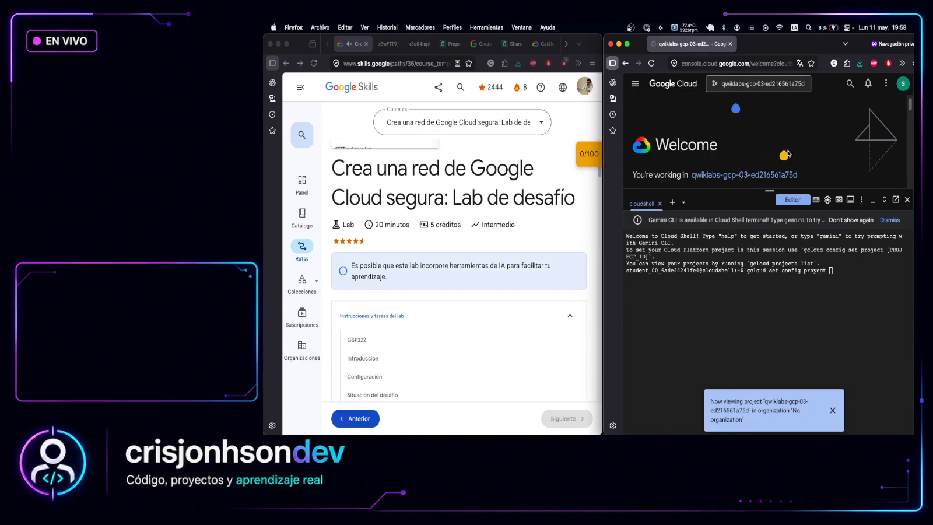
{"action": "scroll", "coordinate": [785, 150], "scroll_direction": "down", "scroll_amount": 2}
{"action": "left_click", "coordinate": [853, 273]}
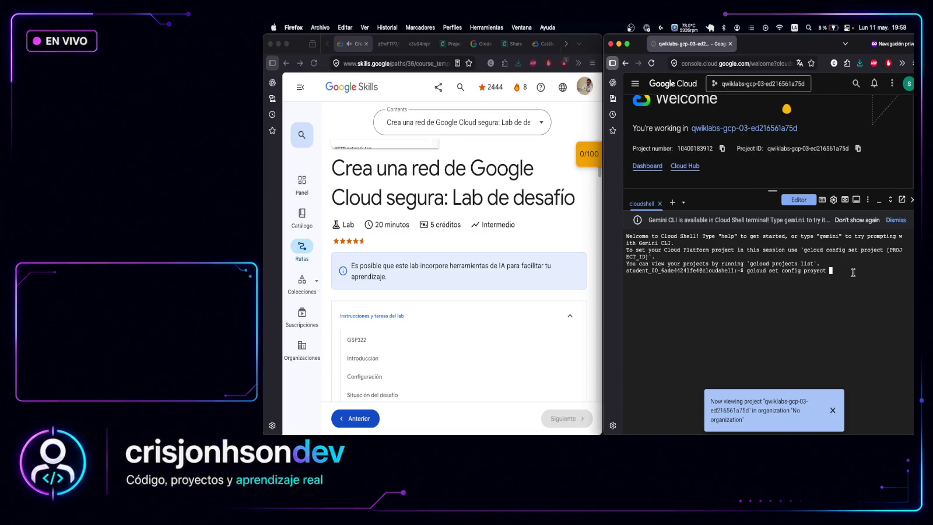
Paste the project ID, run the misspelled command, and dismiss the project-switch notice
{"action": "type", "text": "qwiklabs-gcp-03-ed216561a75d"}
{"action": "key", "text": "Return"}
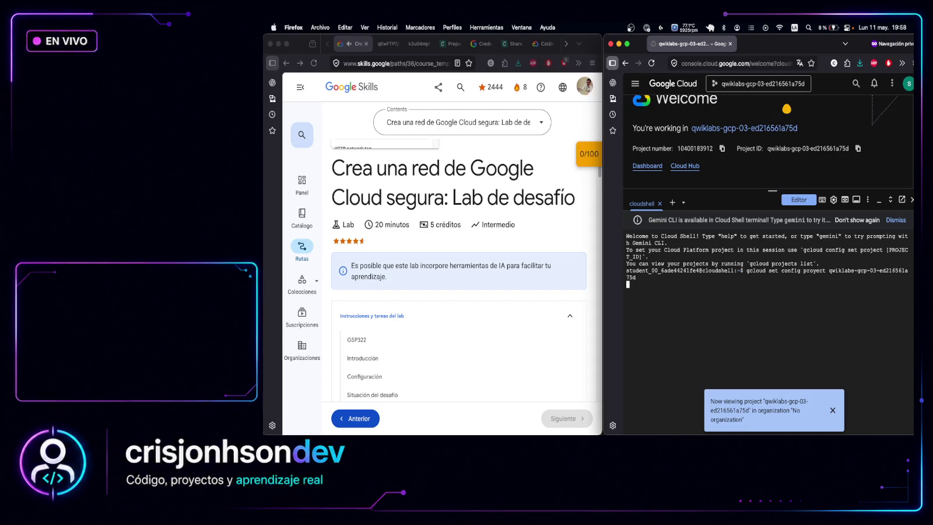
{"action": "left_click", "coordinate": [833, 410]}
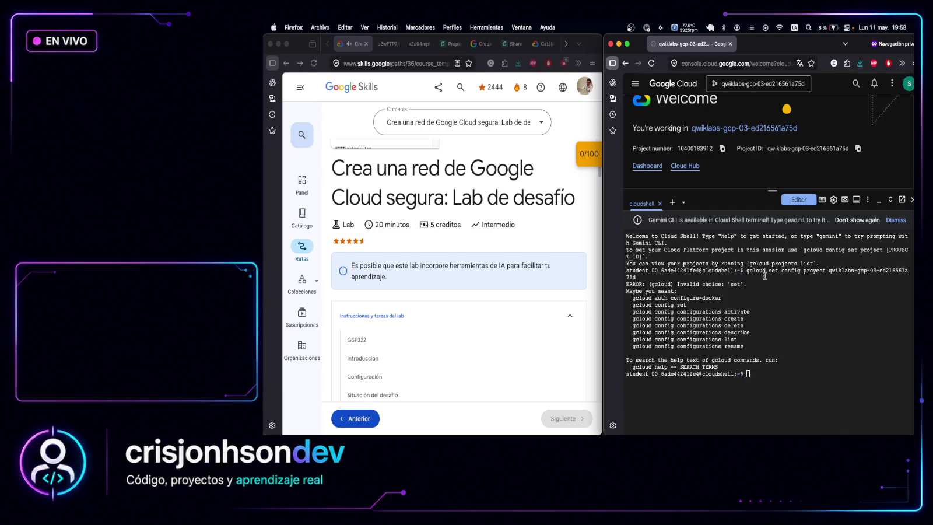
Correct the command to 'gcloud config set project <project-id>' and rerun it
{"action": "key", "text": "Up"}
{"action": "key", "text": "Left"}
{"action": "key", "text": "Left"}
{"action": "key", "text": "Left"}
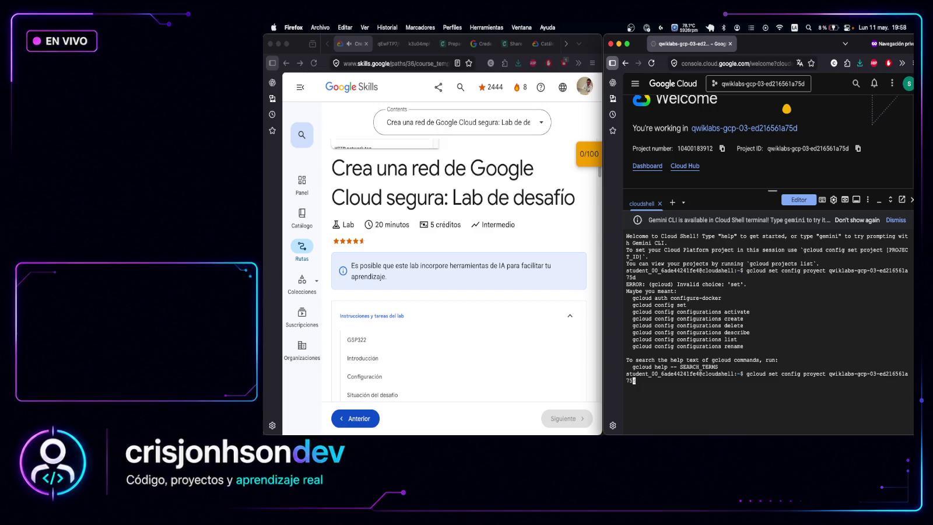
{"action": "key", "text": "Left"}
{"action": "key", "text": "Left"}
{"action": "key", "text": "Left"}
{"action": "key", "text": "Left"}
{"action": "key", "text": "Delete"}
{"action": "type", "text": "j"}
{"action": "key", "text": "Left"}
{"action": "key", "text": "Left"}
{"action": "key", "text": "Left"}
{"action": "key", "text": "BackSpace"}
{"action": "key", "text": "BackSpace"}
{"action": "key", "text": "BackSpace"}
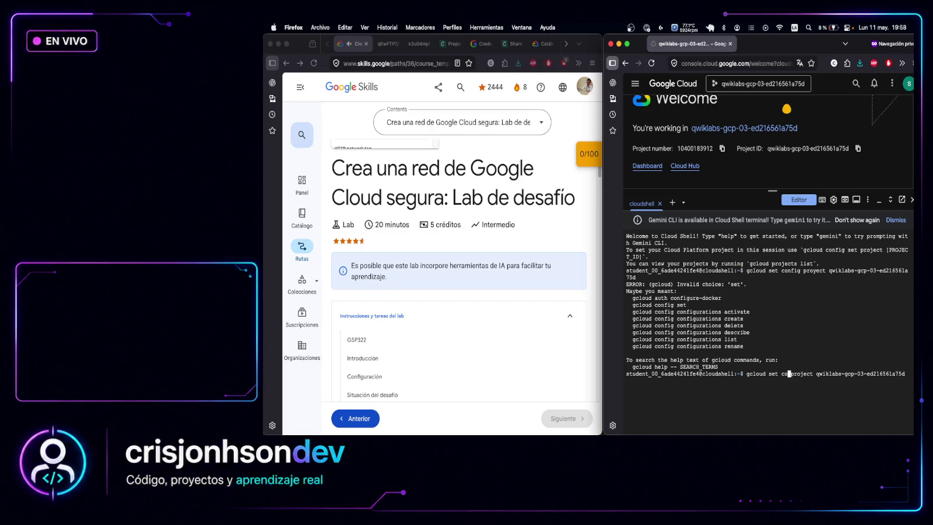
{"action": "key", "text": "BackSpace"}
{"action": "key", "text": "BackSpace"}
{"action": "key", "text": "BackSpace"}
{"action": "type", "text": "config set"}
{"action": "key", "text": "Return"}
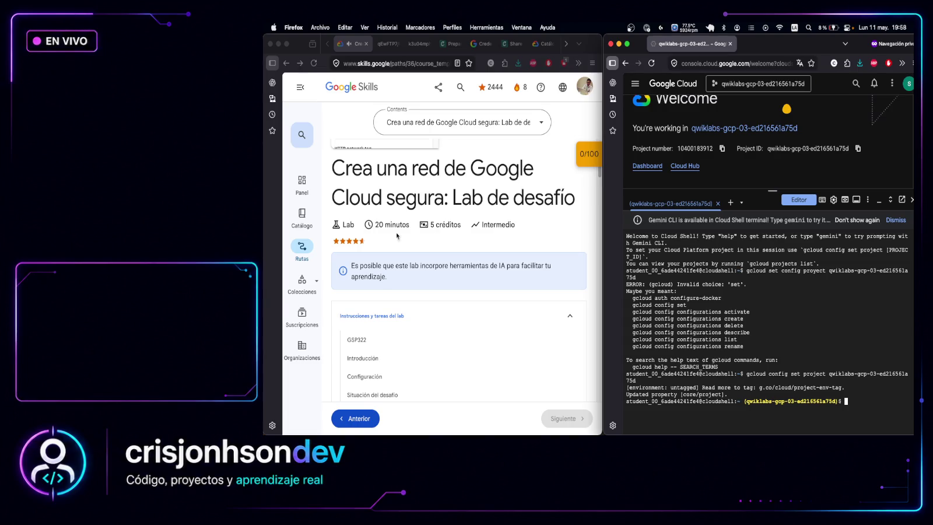
{"action": "scroll", "coordinate": [531, 233], "scroll_direction": "down", "scroll_amount": 5}
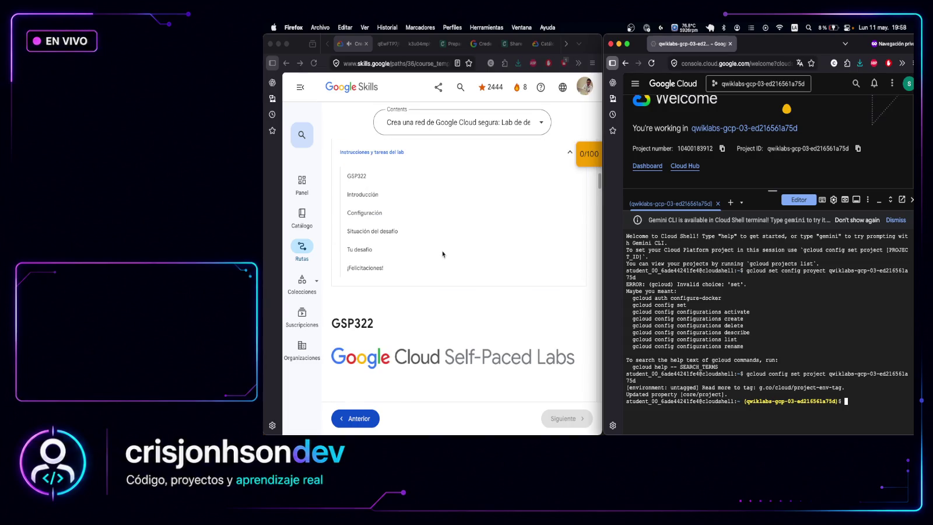
Read the lab introduction, highlighting the sentence about not explaining new concepts
{"action": "scroll", "coordinate": [440, 247], "scroll_direction": "down", "scroll_amount": 3}
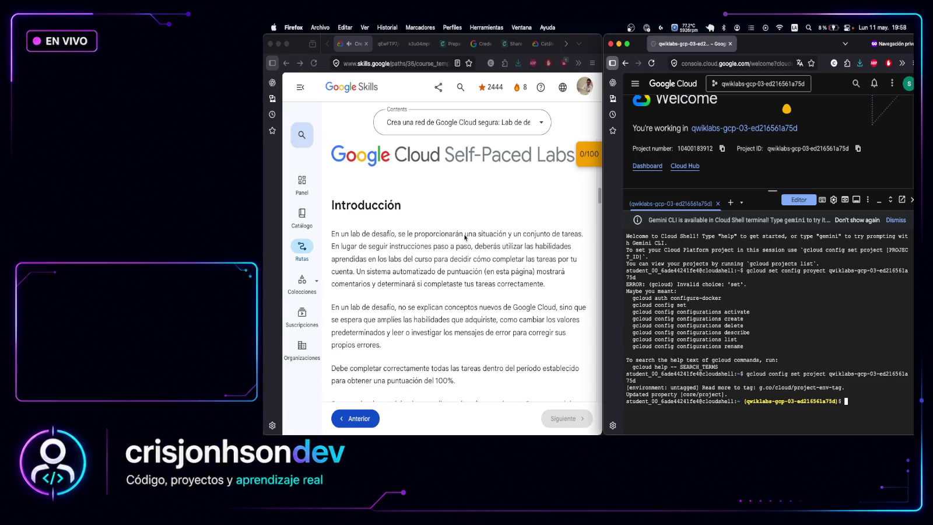
{"action": "scroll", "coordinate": [464, 241], "scroll_direction": "down", "scroll_amount": 2}
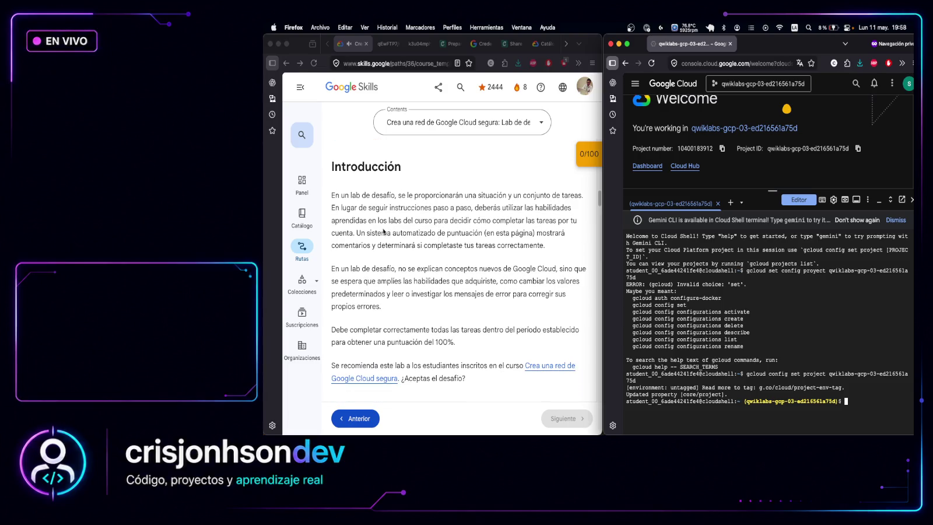
{"action": "left_click", "coordinate": [398, 272]}
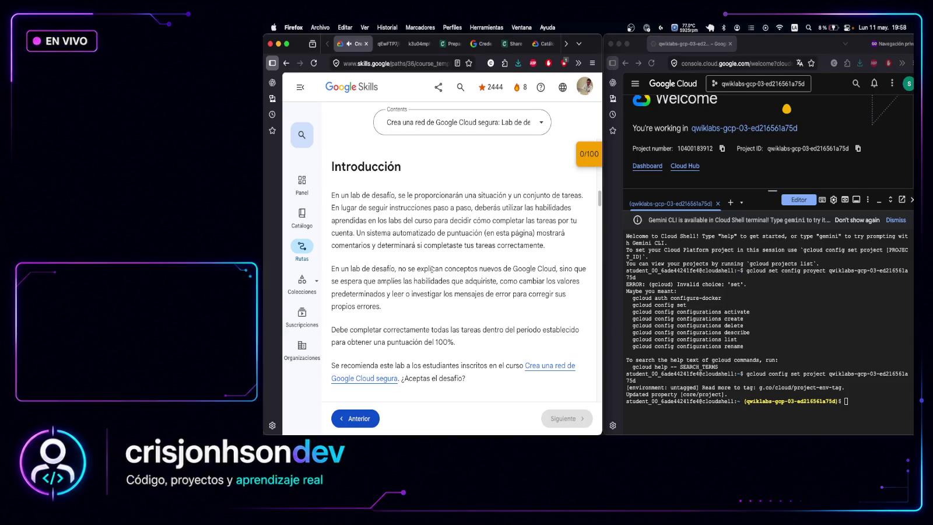
{"action": "mouse_move", "coordinate": [486, 269]}
{"action": "left_mouse_down"}
{"action": "mouse_move", "coordinate": [542, 270]}
{"action": "mouse_move", "coordinate": [429, 281]}
{"action": "mouse_move", "coordinate": [567, 279]}
{"action": "mouse_move", "coordinate": [473, 310]}
{"action": "left_mouse_up"}
{"action": "scroll", "coordinate": [478, 298], "scroll_direction": "down", "scroll_amount": 3}
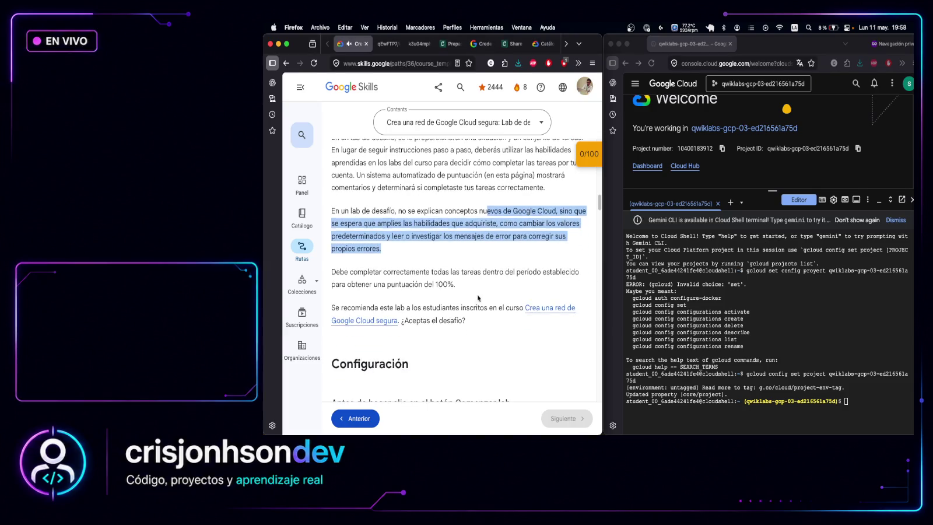
{"action": "scroll", "coordinate": [472, 276], "scroll_direction": "down", "scroll_amount": 5}
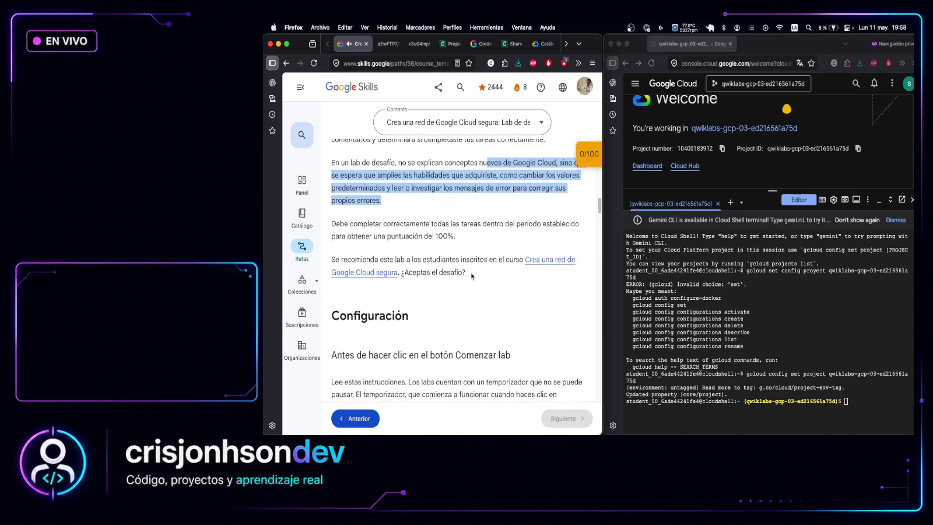
{"action": "scroll", "coordinate": [528, 263], "scroll_direction": "up", "scroll_amount": 15}
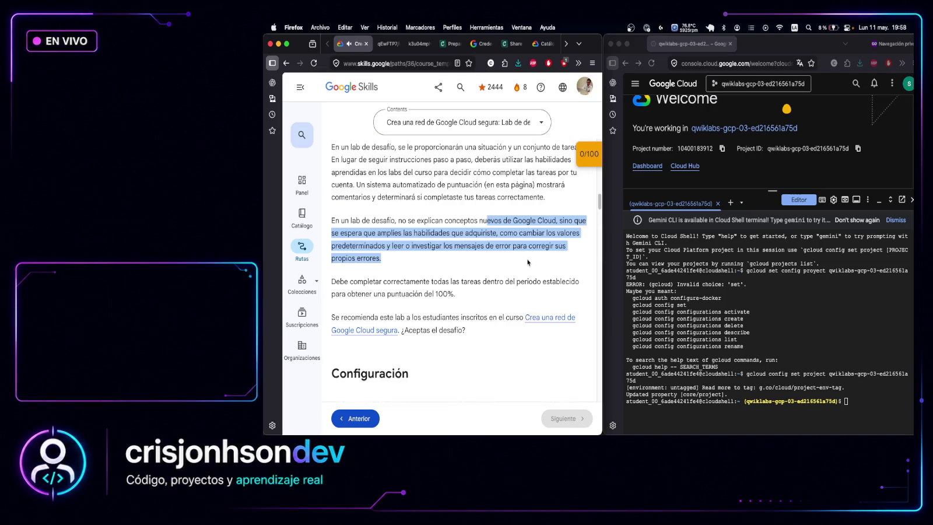
Maximize Firefox and open the 'Crea una red de Google Cloud segura' course in a new tab
{"action": "double_click", "coordinate": [591, 47]}
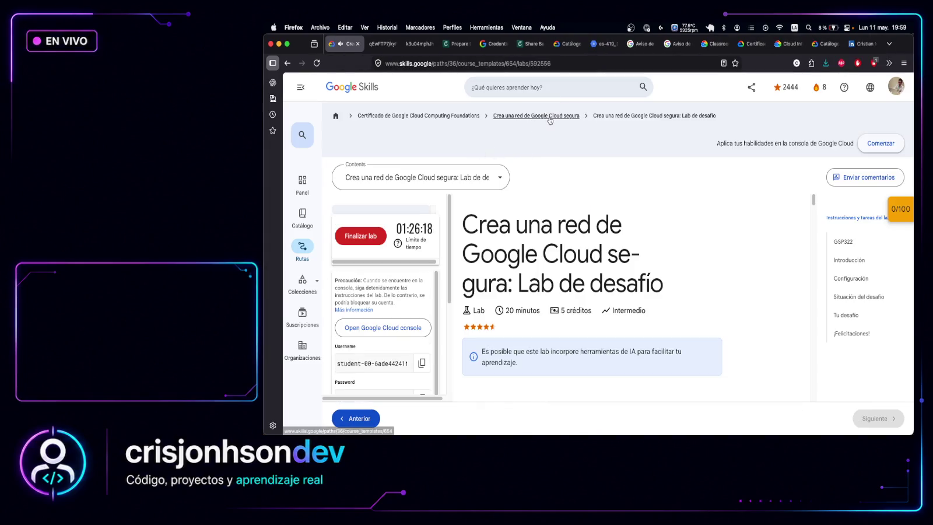
{"action": "left_click", "coordinate": [550, 119], "text": "super"}
{"action": "left_click", "coordinate": [385, 45]}
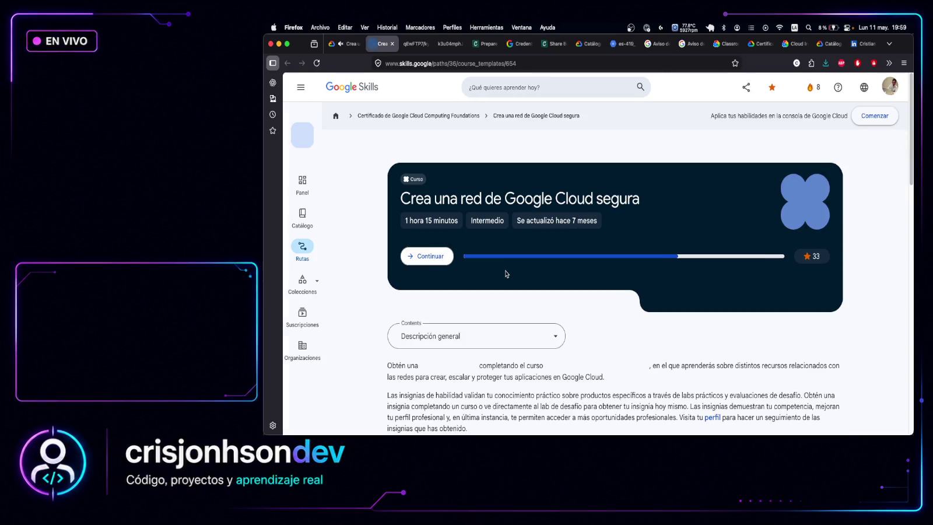
Browse the course lab cards, close the course tab, and scroll to 'Situación del desafío'
{"action": "scroll", "coordinate": [505, 274], "scroll_direction": "down", "scroll_amount": 10}
{"action": "scroll", "coordinate": [630, 327], "scroll_direction": "down", "scroll_amount": 5}
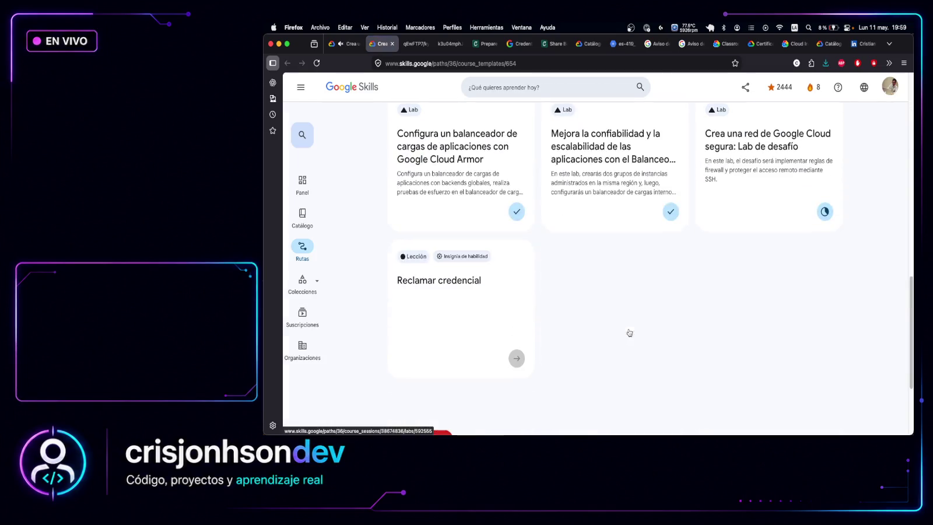
{"action": "scroll", "coordinate": [627, 331], "scroll_direction": "up", "scroll_amount": 3}
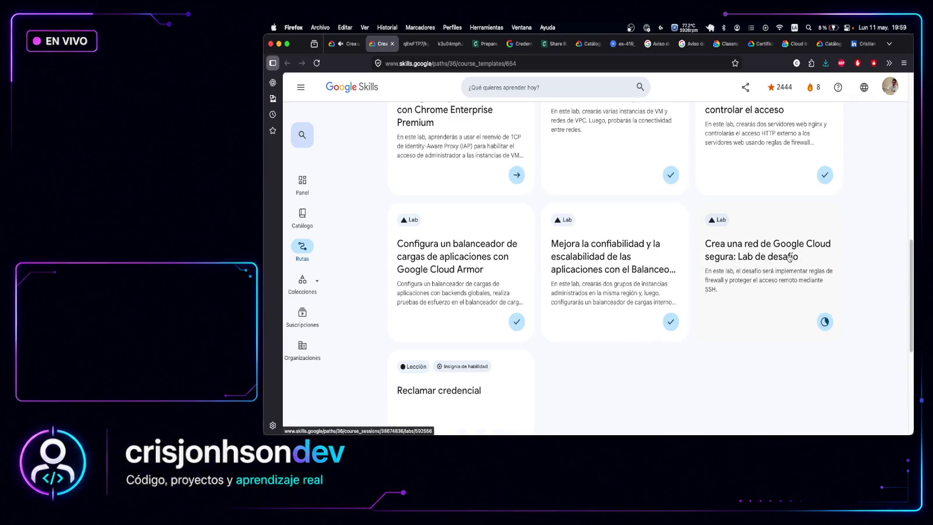
{"action": "scroll", "coordinate": [492, 345], "scroll_direction": "down", "scroll_amount": 3}
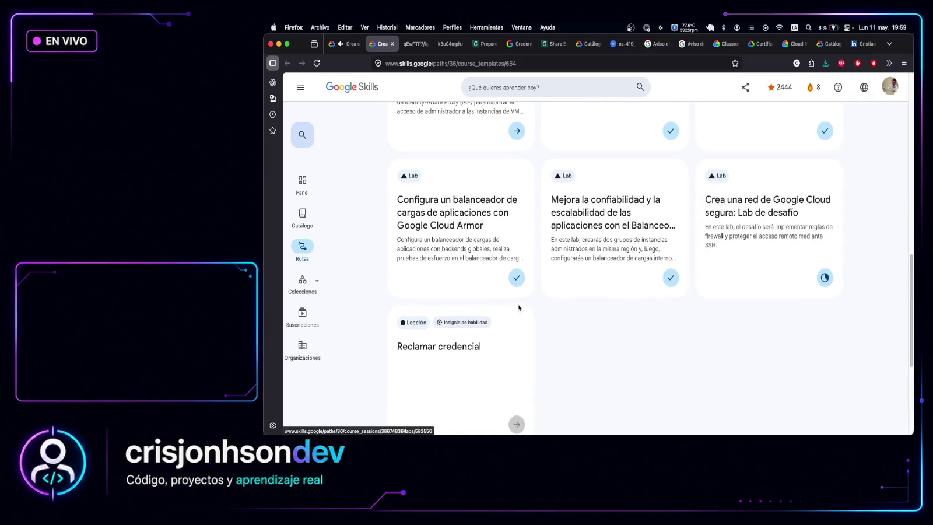
{"action": "scroll", "coordinate": [734, 230], "scroll_direction": "up", "scroll_amount": 3}
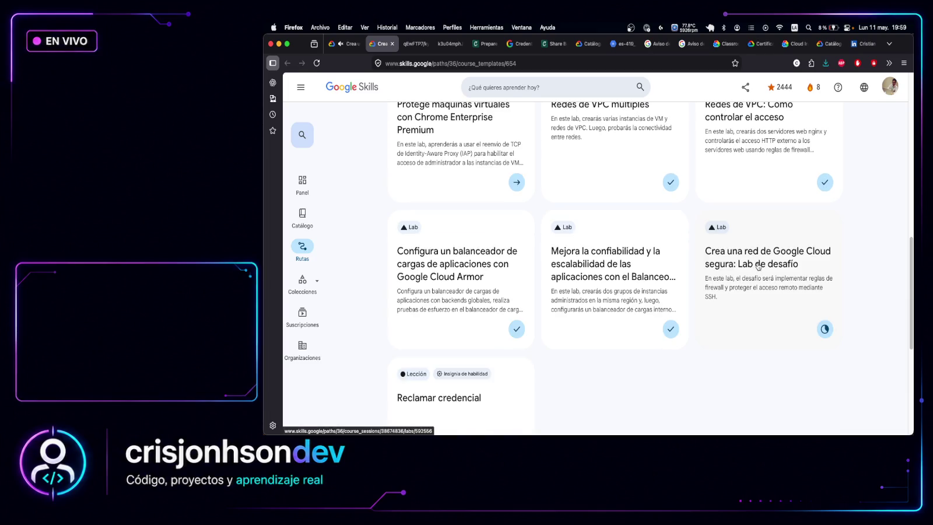
{"action": "left_click", "coordinate": [392, 43]}
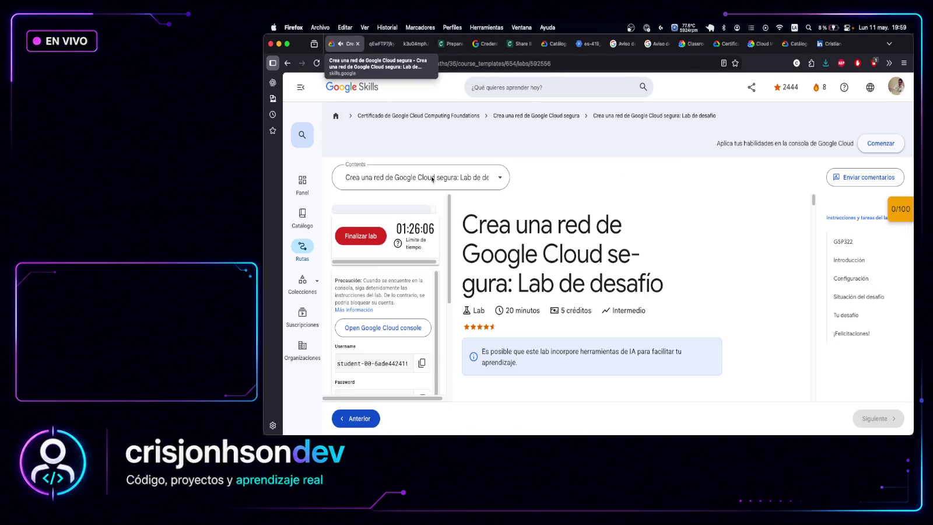
{"action": "scroll", "coordinate": [655, 319], "scroll_direction": "down", "scroll_amount": 10}
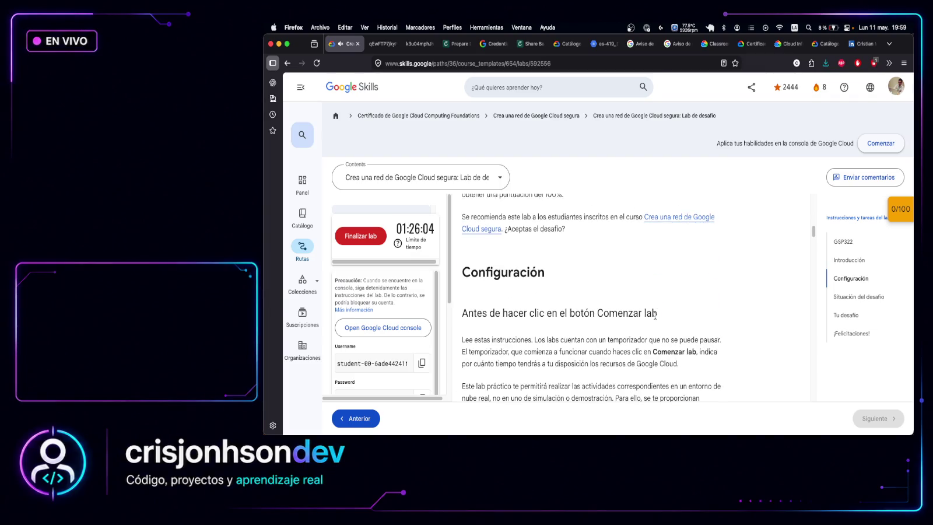
{"action": "scroll", "coordinate": [656, 319], "scroll_direction": "down", "scroll_amount": 3}
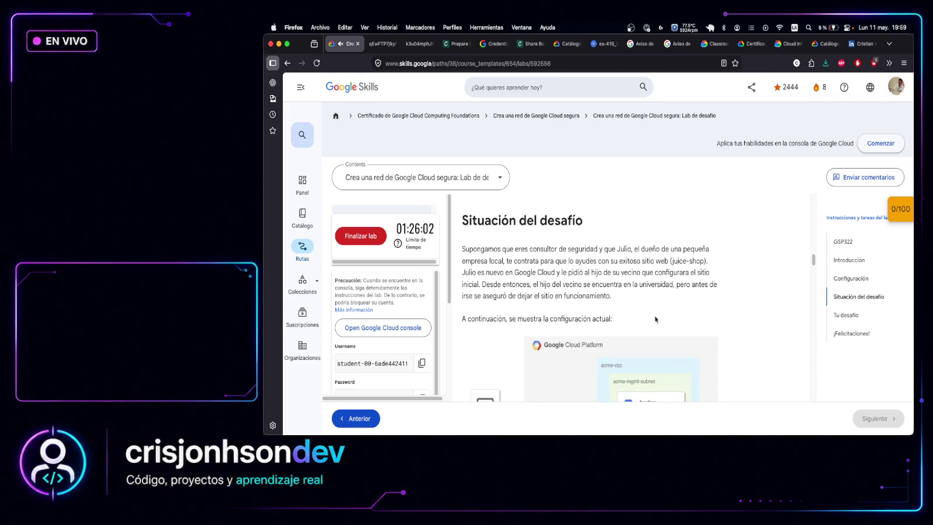
Read the challenge scenario, highlighting the security consultant and initial setup sentences
{"action": "scroll", "coordinate": [655, 319], "scroll_direction": "down", "scroll_amount": 3}
{"action": "scroll", "coordinate": [599, 272], "scroll_direction": "up", "scroll_amount": 3}
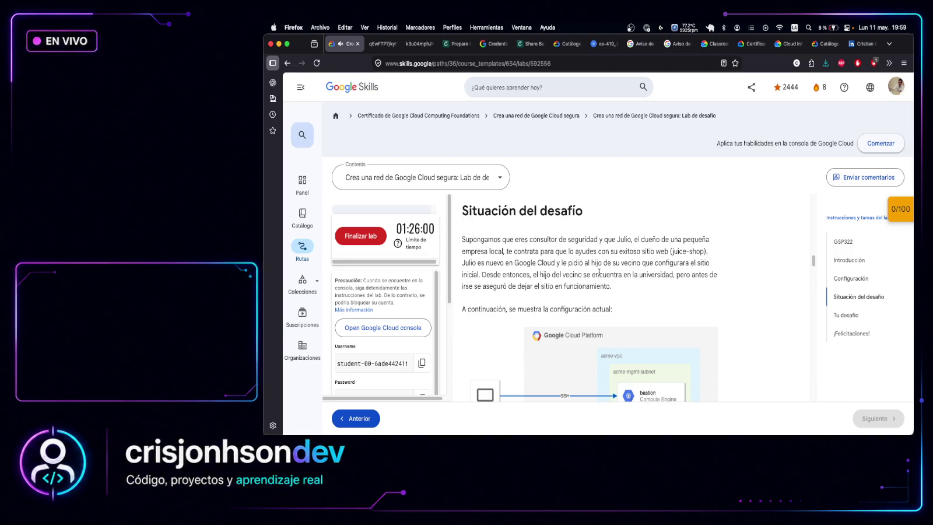
{"action": "mouse_move", "coordinate": [506, 239]}
{"action": "left_mouse_down"}
{"action": "mouse_move", "coordinate": [712, 249]}
{"action": "mouse_move", "coordinate": [503, 251]}
{"action": "mouse_move", "coordinate": [702, 253]}
{"action": "left_mouse_up"}
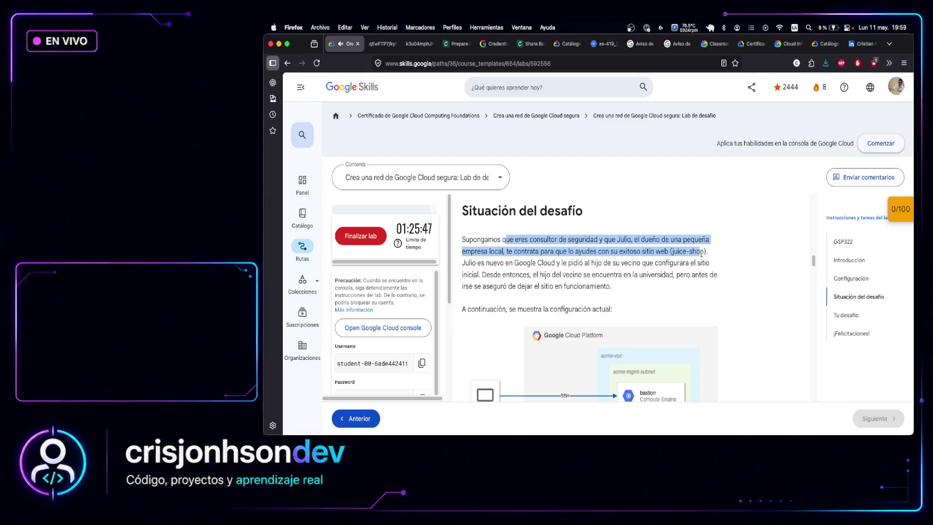
{"action": "scroll", "coordinate": [705, 252], "scroll_direction": "down", "scroll_amount": 4}
{"action": "scroll", "coordinate": [735, 223], "scroll_direction": "up", "scroll_amount": 4}
{"action": "mouse_move", "coordinate": [485, 263]}
{"action": "left_mouse_down"}
{"action": "mouse_move", "coordinate": [705, 262]}
{"action": "mouse_move", "coordinate": [559, 264]}
{"action": "mouse_move", "coordinate": [477, 278]}
{"action": "mouse_move", "coordinate": [725, 277]}
{"action": "mouse_move", "coordinate": [560, 286]}
{"action": "mouse_move", "coordinate": [612, 287]}
{"action": "left_mouse_up"}
View the network diagram image, then return to the lab at 'Tu desafío'
{"action": "scroll", "coordinate": [601, 273], "scroll_direction": "down", "scroll_amount": 3}
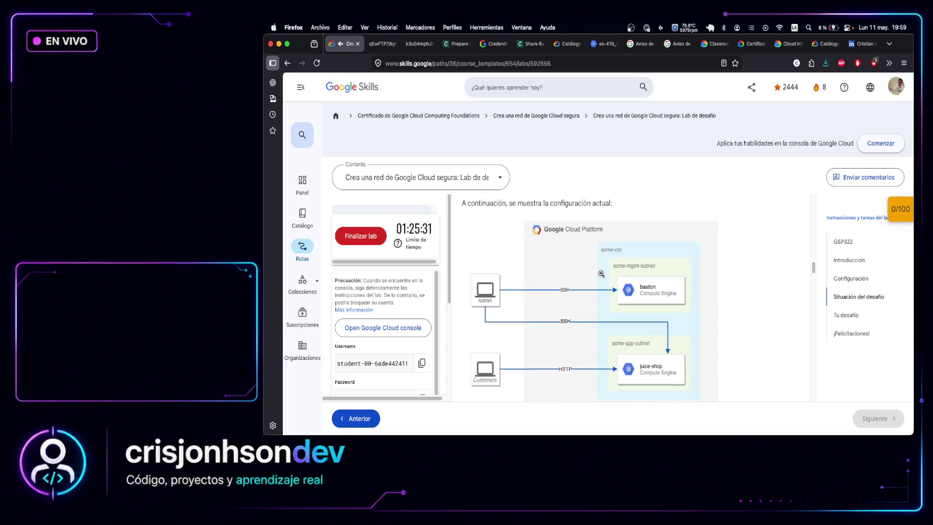
{"action": "scroll", "coordinate": [541, 224], "scroll_direction": "down", "scroll_amount": 1}
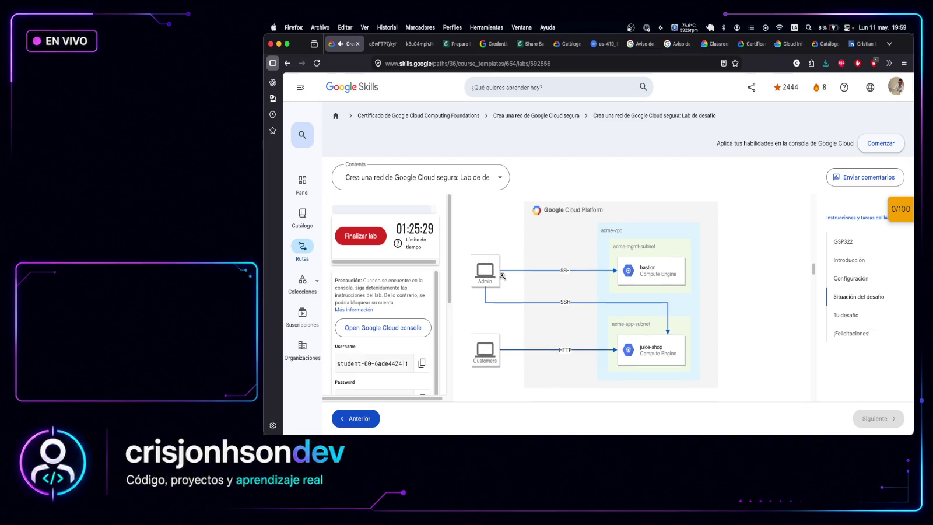
{"action": "left_click", "coordinate": [384, 43]}
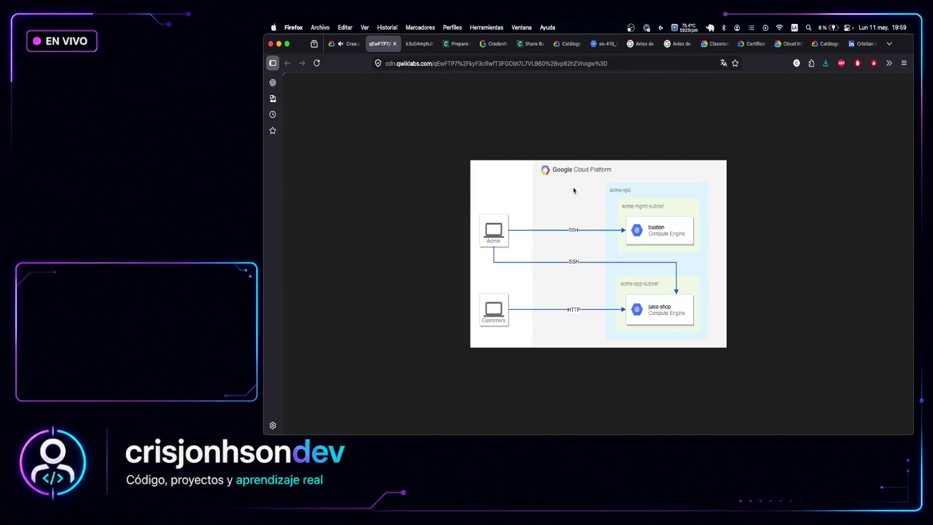
{"action": "left_click", "coordinate": [348, 44]}
{"action": "scroll", "coordinate": [675, 307], "scroll_direction": "down", "scroll_amount": 5}
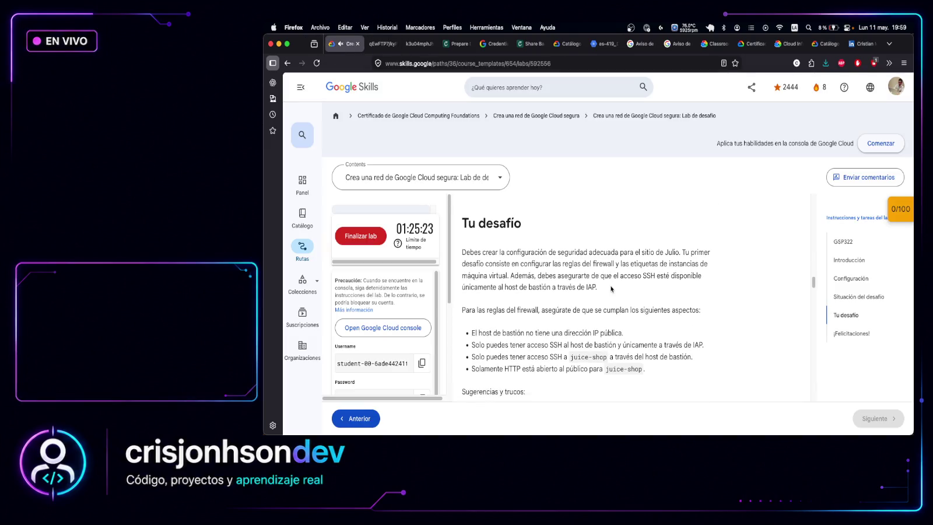
{"action": "mouse_move", "coordinate": [484, 233]}
{"action": "left_mouse_down"}
{"action": "mouse_move", "coordinate": [717, 233]}
{"action": "mouse_move", "coordinate": [482, 256]}
{"action": "mouse_move", "coordinate": [531, 257]}
{"action": "mouse_move", "coordinate": [555, 245]}
{"action": "mouse_move", "coordinate": [703, 245]}
{"action": "mouse_move", "coordinate": [585, 246]}
{"action": "mouse_move", "coordinate": [603, 270]}
{"action": "left_mouse_up"}
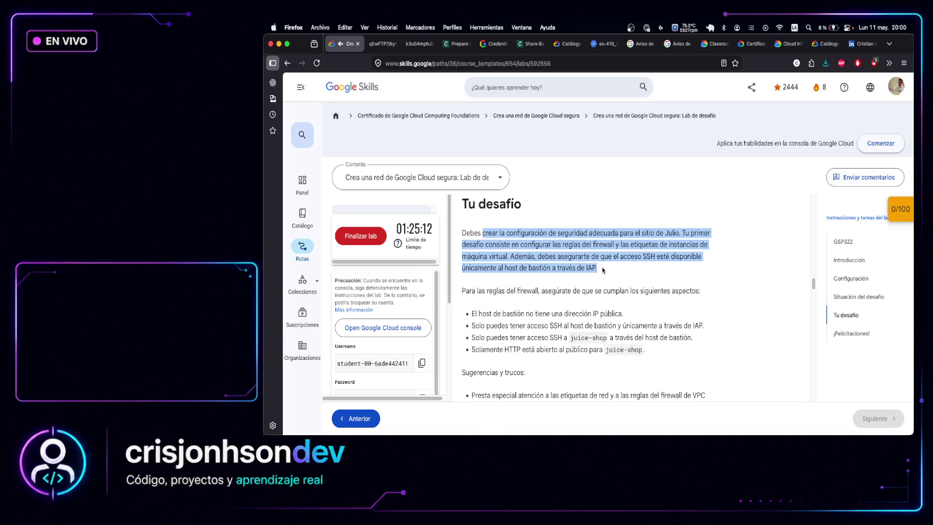
{"action": "scroll", "coordinate": [603, 269], "scroll_direction": "down", "scroll_amount": 3}
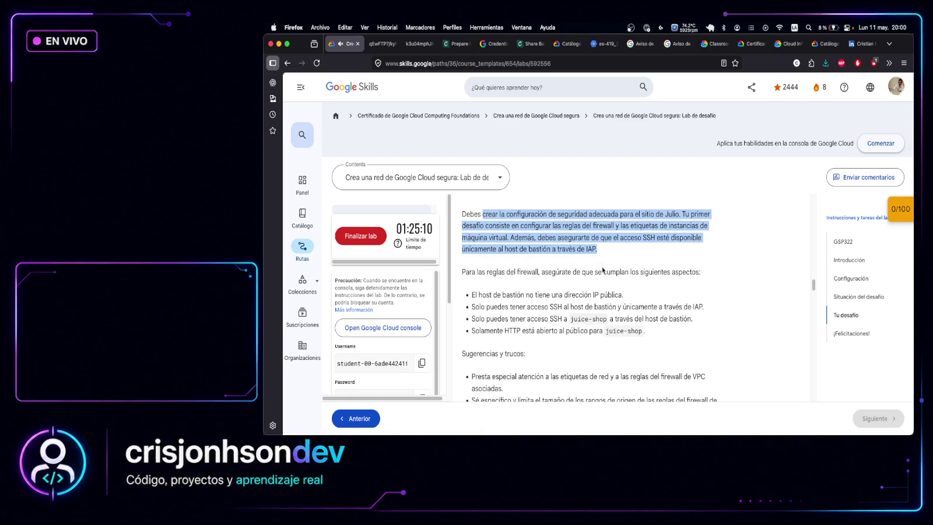
{"action": "scroll", "coordinate": [603, 270], "scroll_direction": "down", "scroll_amount": 1}
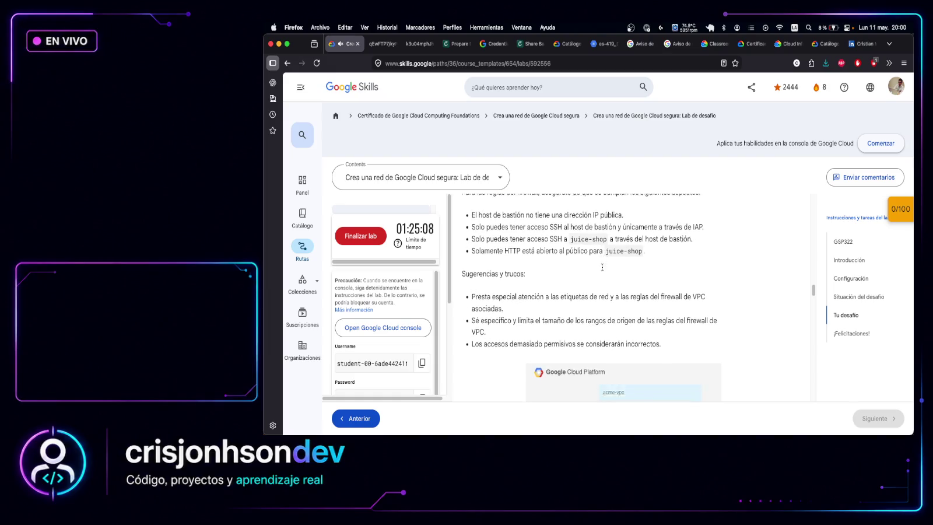
{"action": "scroll", "coordinate": [603, 269], "scroll_direction": "up", "scroll_amount": 1}
{"action": "left_click_drag", "start_coordinate": [492, 227], "coordinate": [624, 231]}
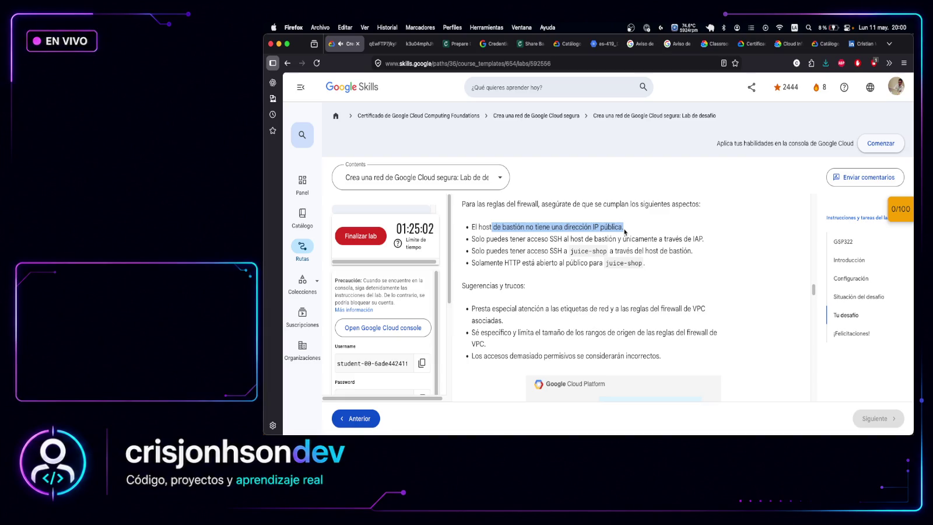
{"action": "left_click_drag", "start_coordinate": [500, 239], "coordinate": [701, 237]}
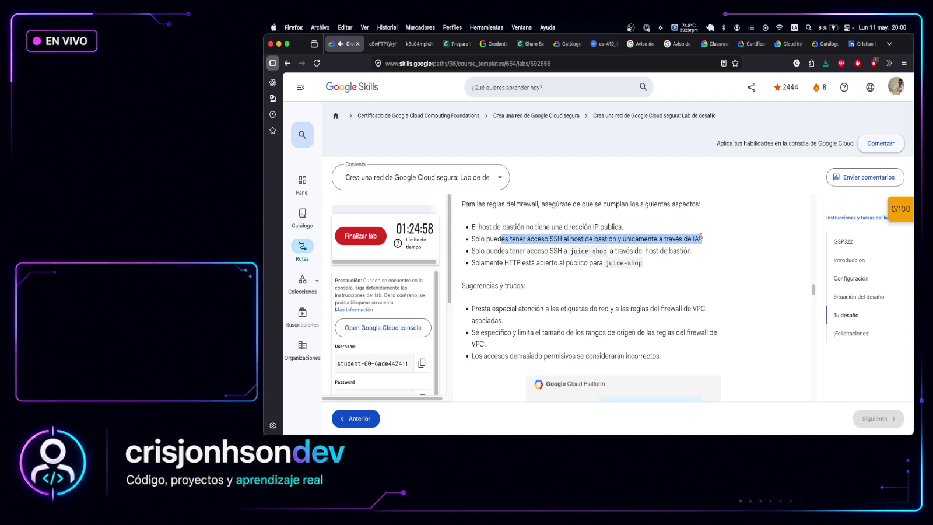
{"action": "left_click", "coordinate": [665, 236]}
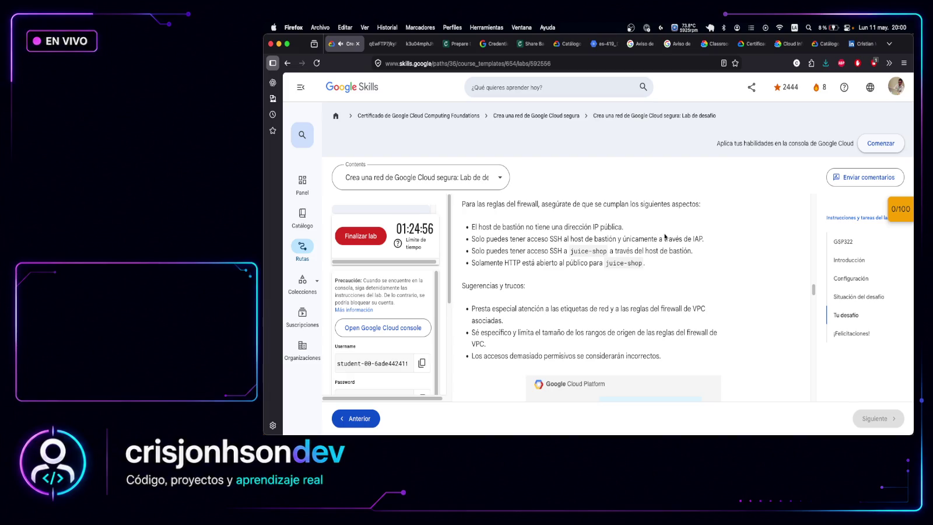
{"action": "mouse_move", "coordinate": [505, 251]}
{"action": "left_mouse_down"}
{"action": "mouse_move", "coordinate": [558, 240]}
{"action": "mouse_move", "coordinate": [562, 250]}
{"action": "mouse_move", "coordinate": [611, 251]}
{"action": "left_mouse_up"}
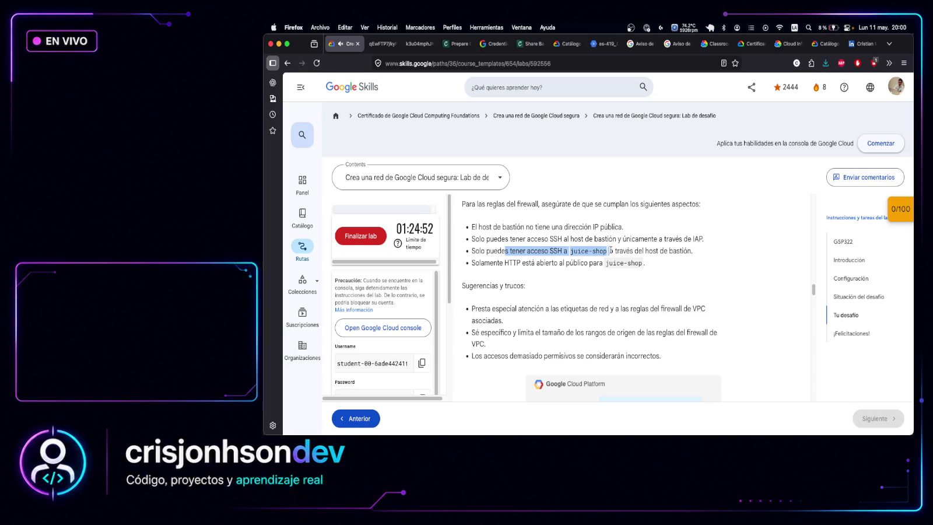
{"action": "scroll", "coordinate": [611, 251], "scroll_direction": "up", "scroll_amount": 5}
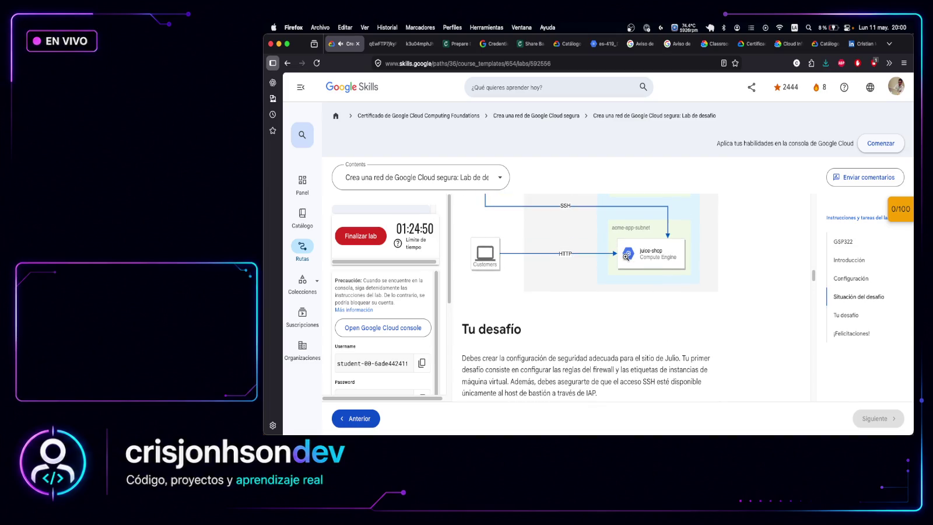
{"action": "scroll", "coordinate": [626, 256], "scroll_direction": "up", "scroll_amount": 1}
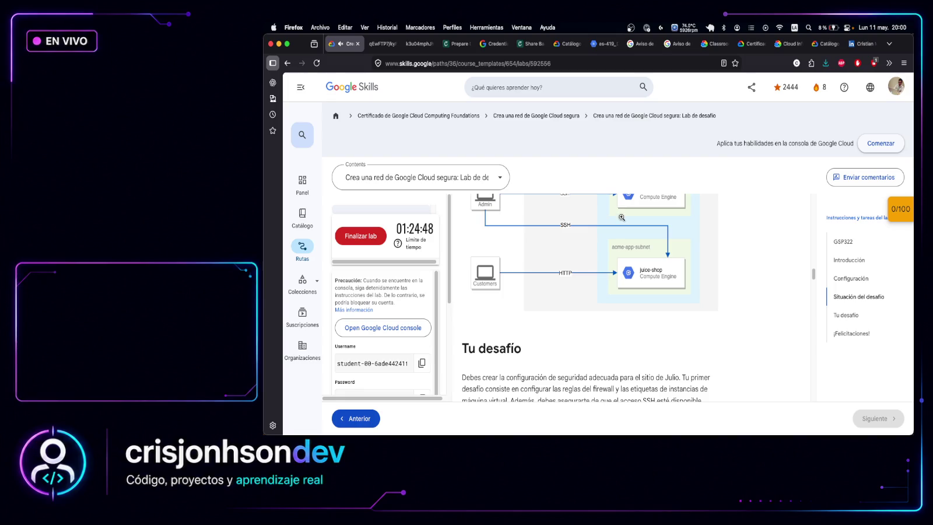
{"action": "scroll", "coordinate": [548, 233], "scroll_direction": "up", "scroll_amount": 1}
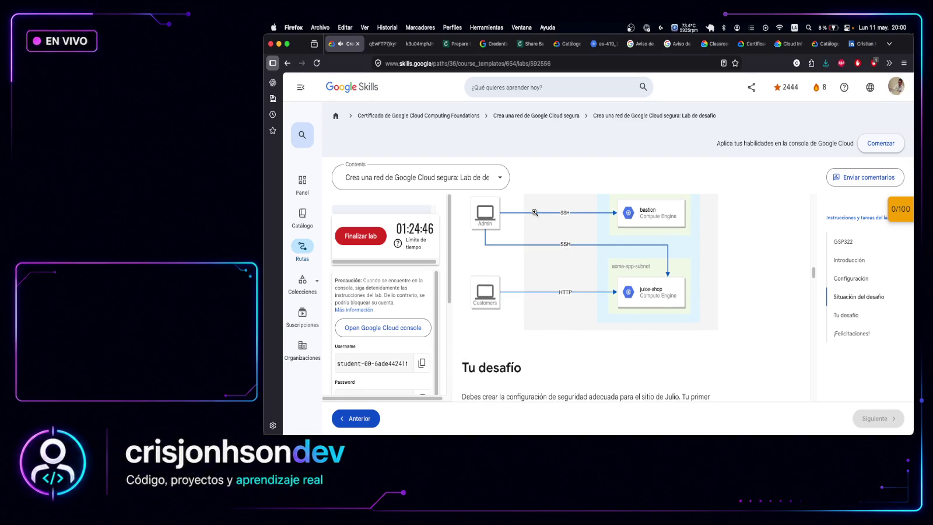
{"action": "scroll", "coordinate": [542, 216], "scroll_direction": "up", "scroll_amount": 1}
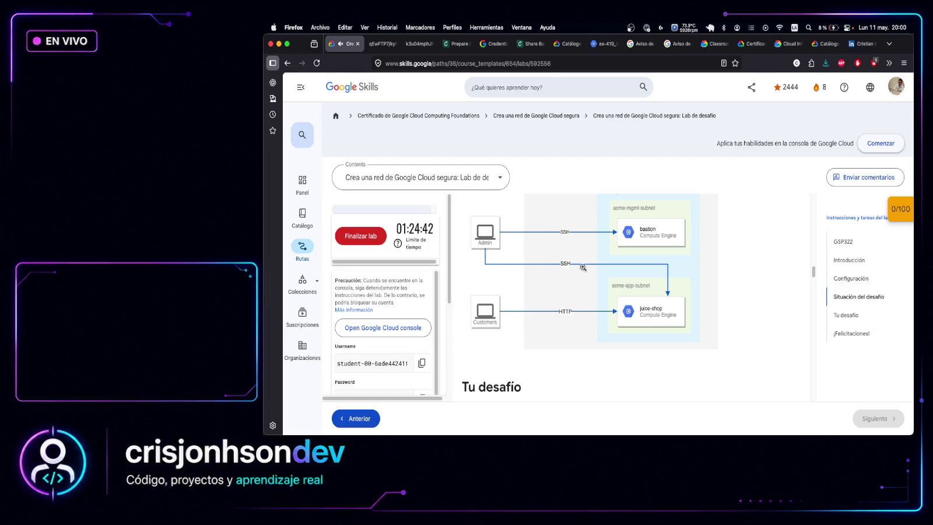
{"action": "scroll", "coordinate": [584, 303], "scroll_direction": "down", "scroll_amount": 5}
{"action": "left_click_drag", "start_coordinate": [500, 291], "coordinate": [606, 293]}
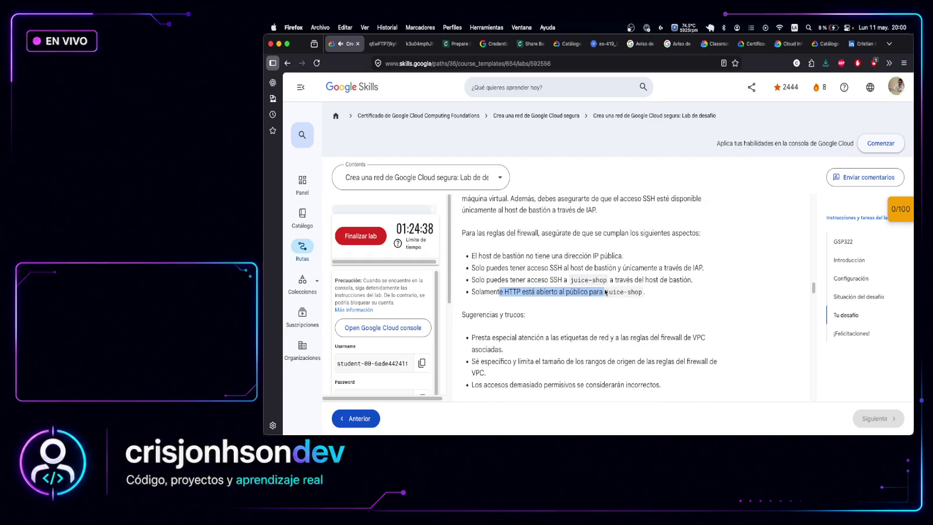
{"action": "scroll", "coordinate": [584, 280], "scroll_direction": "up", "scroll_amount": 5}
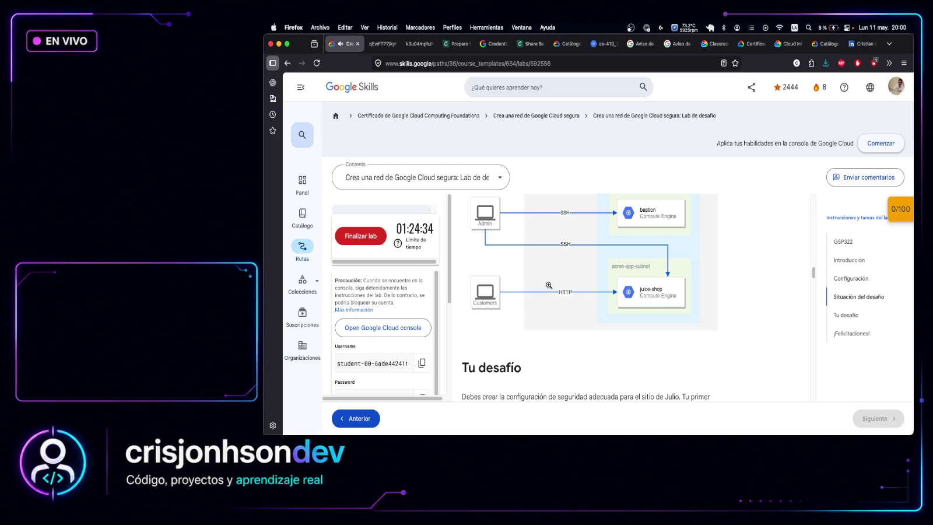
{"action": "scroll", "coordinate": [595, 295], "scroll_direction": "down", "scroll_amount": 10}
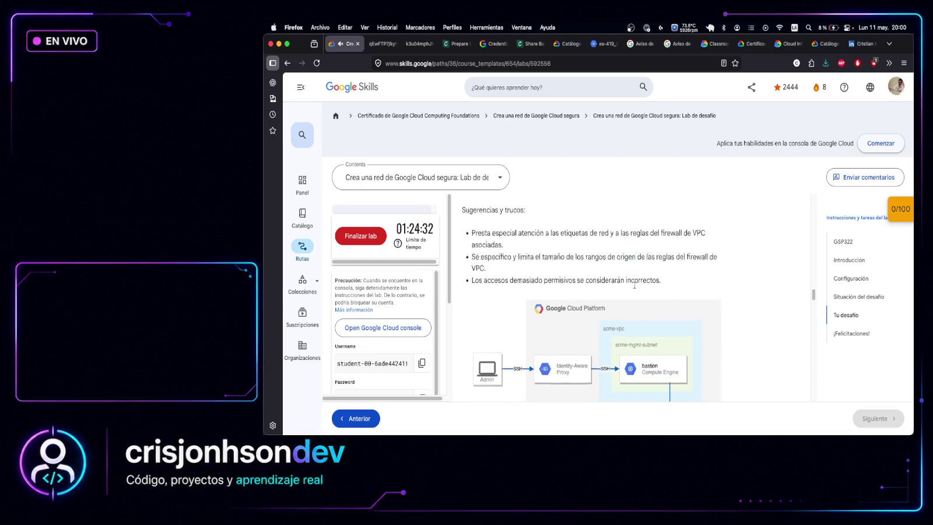
{"action": "scroll", "coordinate": [583, 269], "scroll_direction": "up", "scroll_amount": 8}
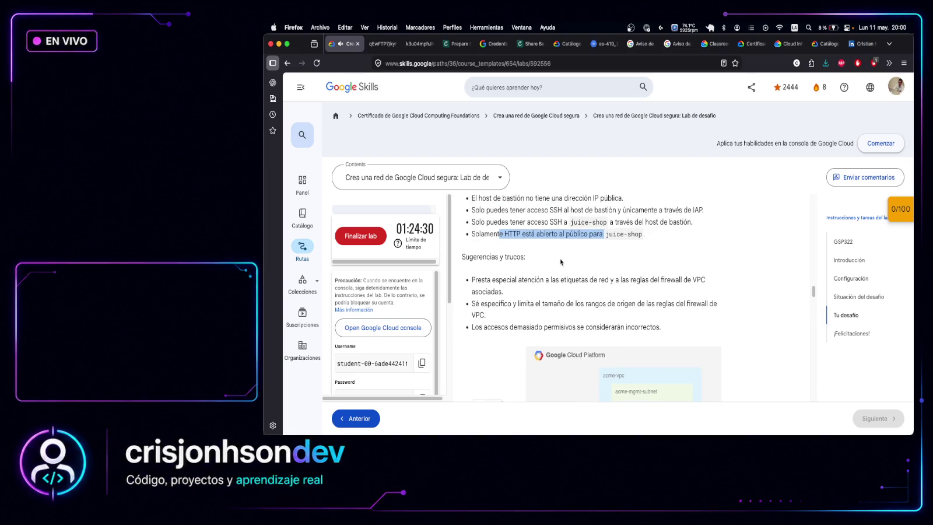
{"action": "mouse_move", "coordinate": [496, 275]}
{"action": "left_mouse_down"}
{"action": "mouse_move", "coordinate": [698, 283]}
{"action": "mouse_move", "coordinate": [649, 296]}
{"action": "left_mouse_up"}
{"action": "scroll", "coordinate": [584, 263], "scroll_direction": "down", "scroll_amount": 3}
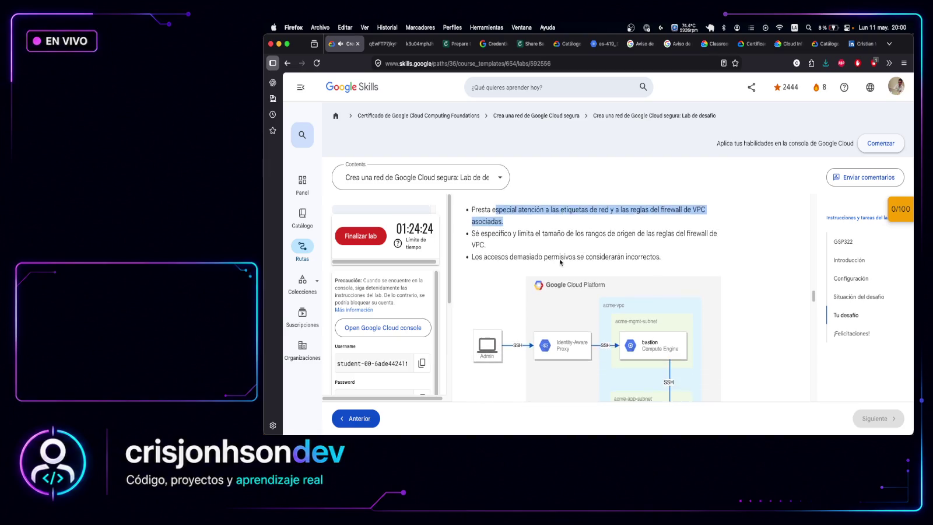
{"action": "mouse_move", "coordinate": [557, 216]}
{"action": "left_mouse_down"}
{"action": "mouse_move", "coordinate": [715, 218]}
{"action": "mouse_move", "coordinate": [586, 238]}
{"action": "mouse_move", "coordinate": [663, 250]}
{"action": "left_mouse_up"}
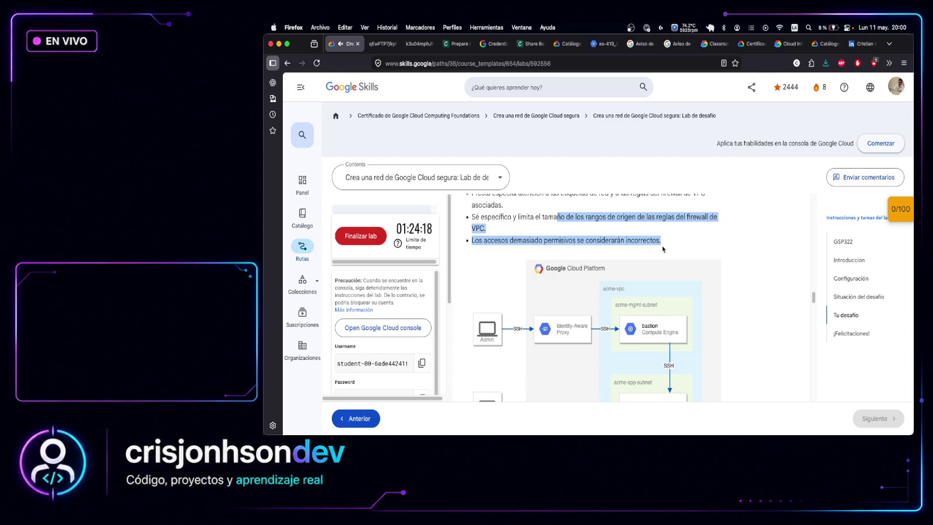
{"action": "left_click", "coordinate": [526, 237]}
{"action": "left_click_drag", "start_coordinate": [493, 241], "coordinate": [662, 241]}
{"action": "scroll", "coordinate": [620, 253], "scroll_direction": "down", "scroll_amount": 2}
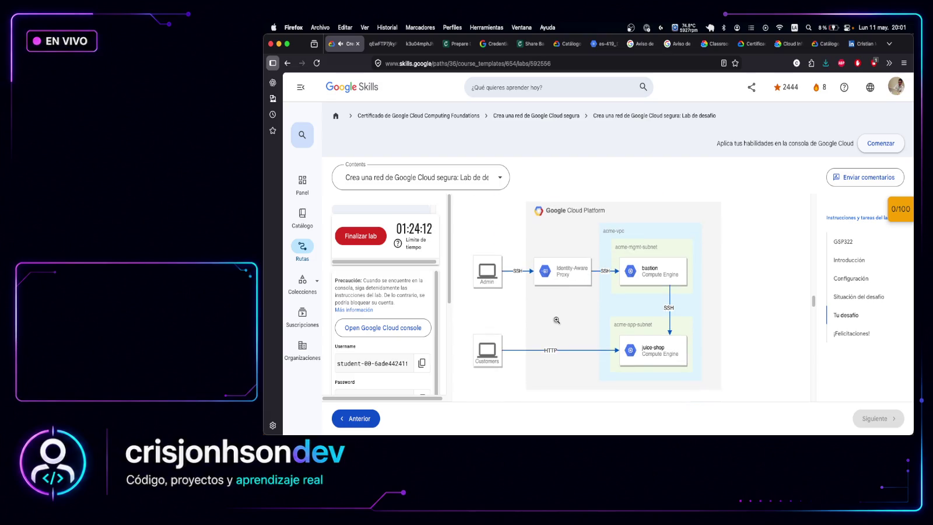
{"action": "scroll", "coordinate": [560, 267], "scroll_direction": "up", "scroll_amount": 1}
{"action": "scroll", "coordinate": [589, 283], "scroll_direction": "up", "scroll_amount": 5}
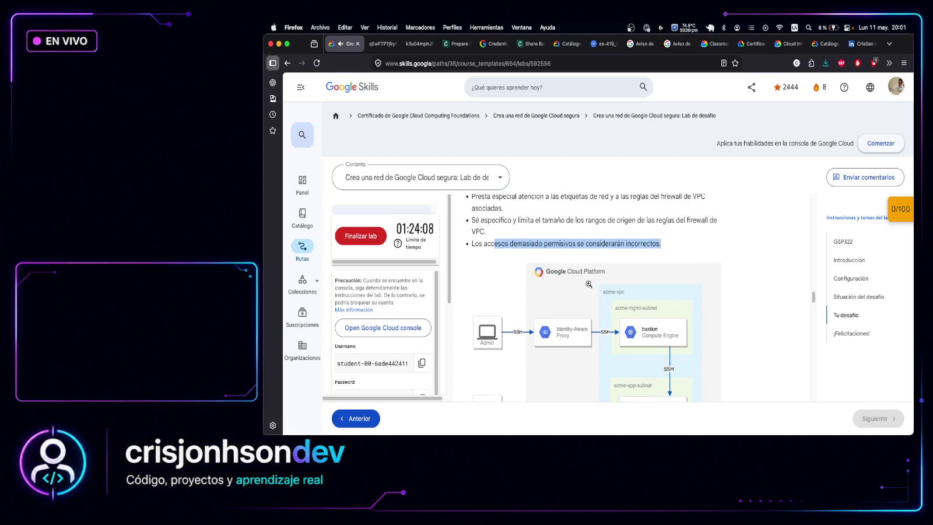
{"action": "scroll", "coordinate": [679, 261], "scroll_direction": "up", "scroll_amount": 5}
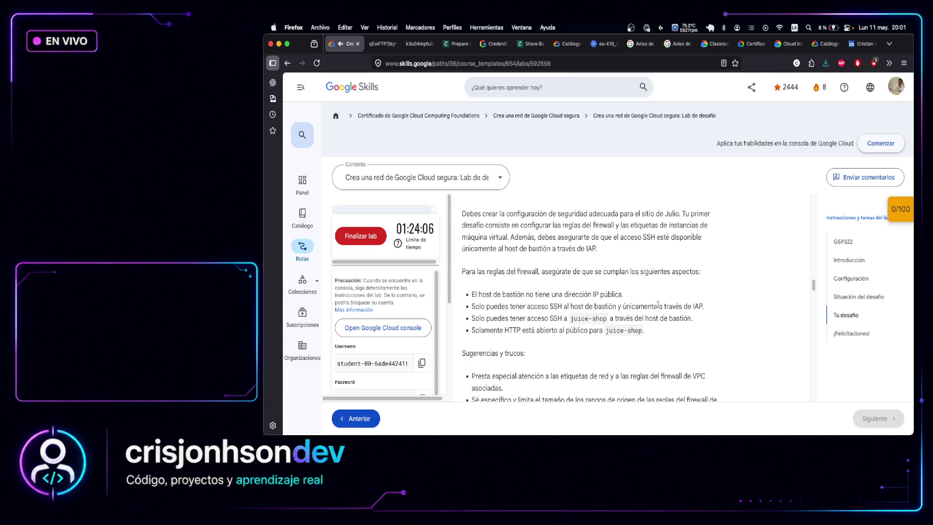
{"action": "left_click_drag", "start_coordinate": [692, 306], "coordinate": [705, 306]}
{"action": "scroll", "coordinate": [710, 303], "scroll_direction": "down", "scroll_amount": 3}
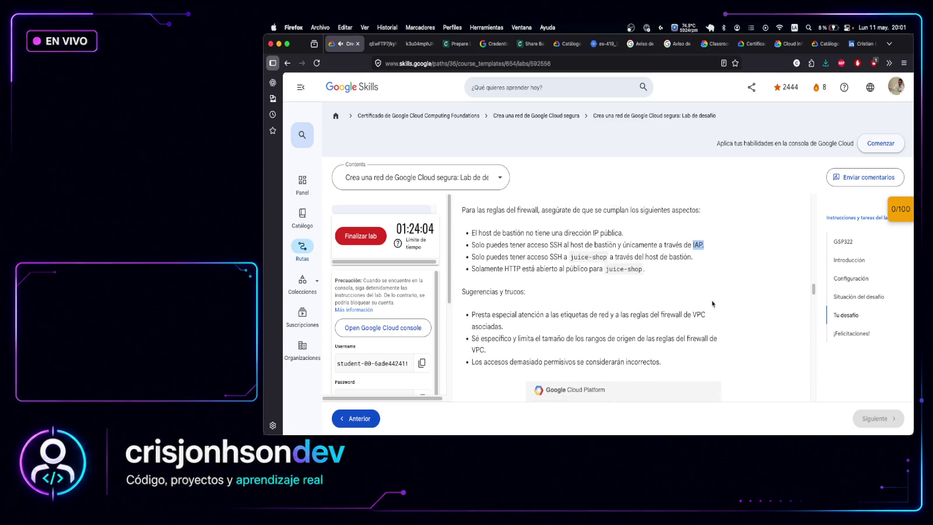
{"action": "scroll", "coordinate": [712, 303], "scroll_direction": "down", "scroll_amount": 5}
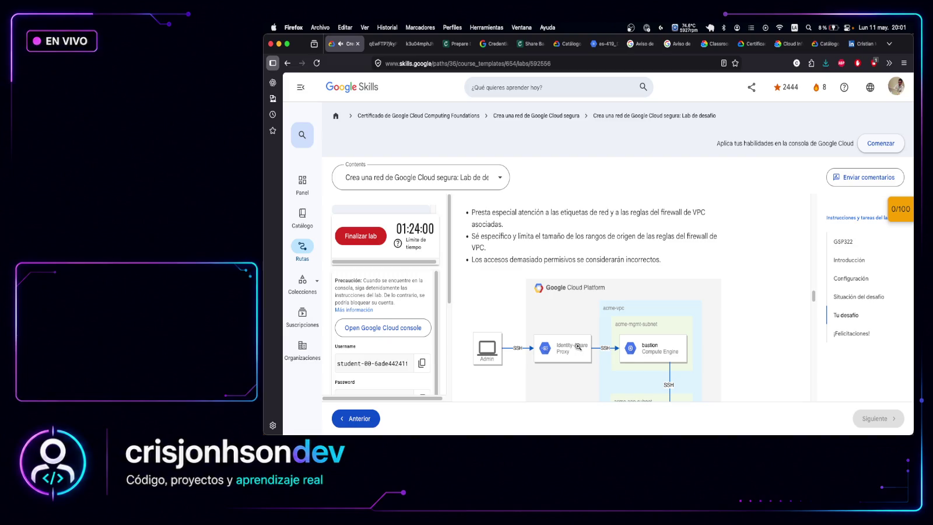
{"action": "scroll", "coordinate": [578, 346], "scroll_direction": "up", "scroll_amount": 5}
{"action": "scroll", "coordinate": [577, 327], "scroll_direction": "down", "scroll_amount": 8}
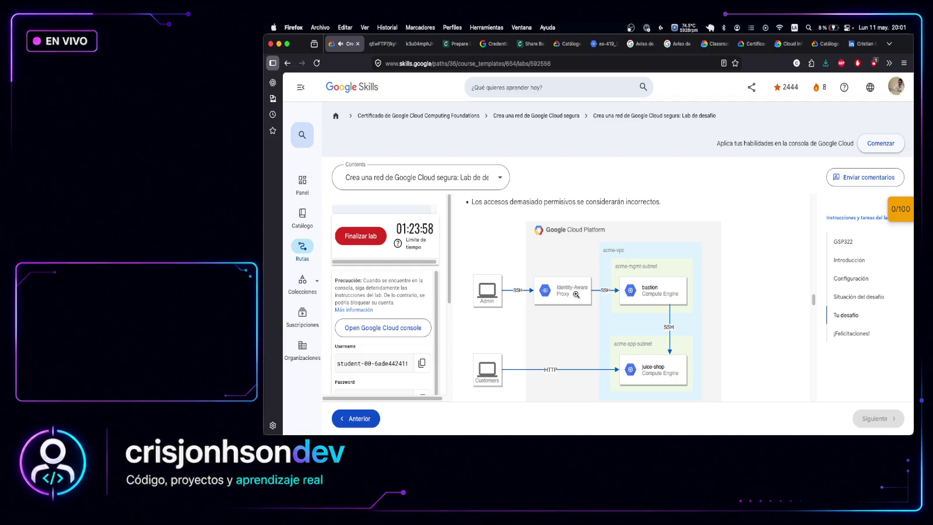
{"action": "scroll", "coordinate": [729, 222], "scroll_direction": "up", "scroll_amount": 5}
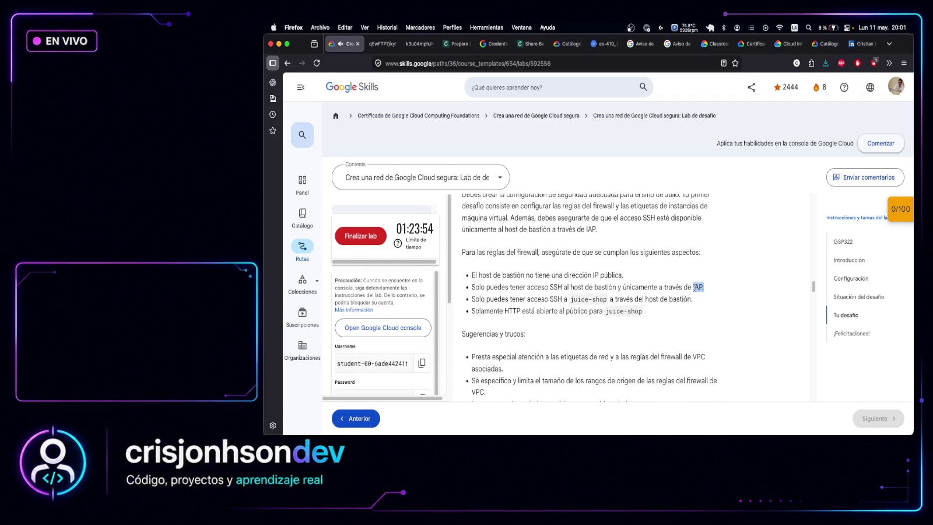
{"action": "scroll", "coordinate": [738, 278], "scroll_direction": "down", "scroll_amount": 5}
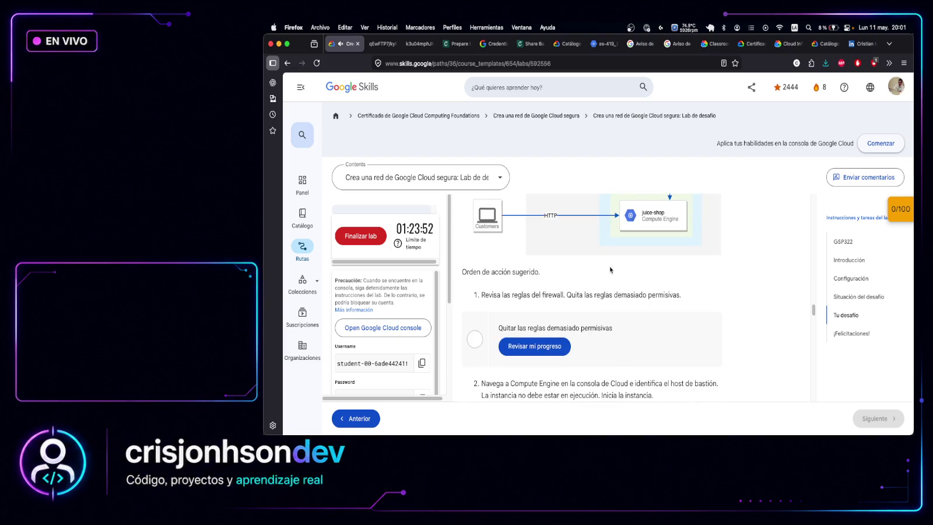
Copy the challenge text from 'Tu desafío' through the suggested action steps with Copiar
{"action": "scroll", "coordinate": [611, 270], "scroll_direction": "down", "scroll_amount": 1}
{"action": "scroll", "coordinate": [611, 269], "scroll_direction": "down", "scroll_amount": 1}
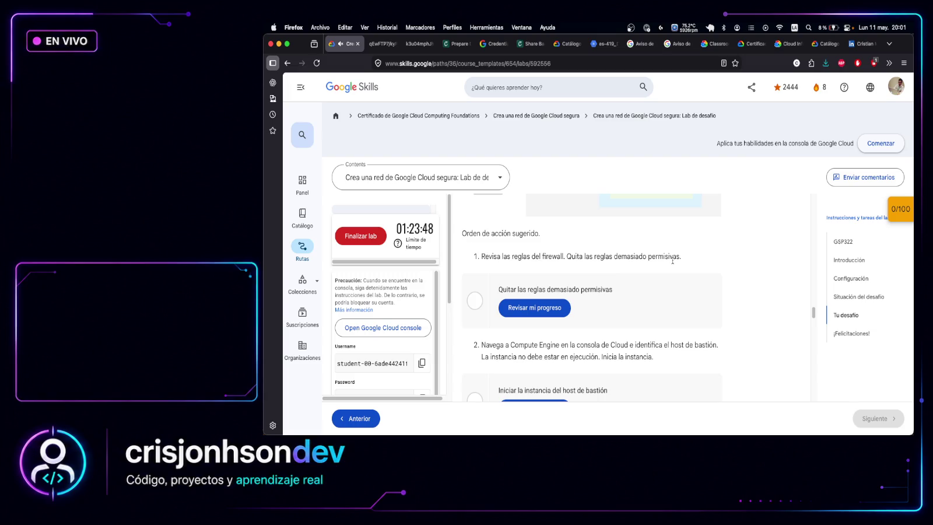
{"action": "scroll", "coordinate": [642, 208], "scroll_direction": "up", "scroll_amount": 10}
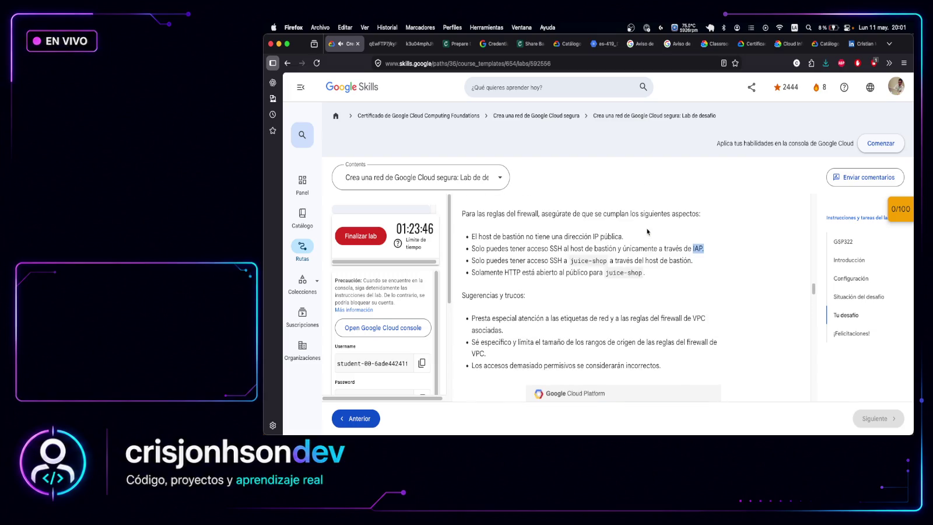
{"action": "scroll", "coordinate": [536, 262], "scroll_direction": "up", "scroll_amount": 3}
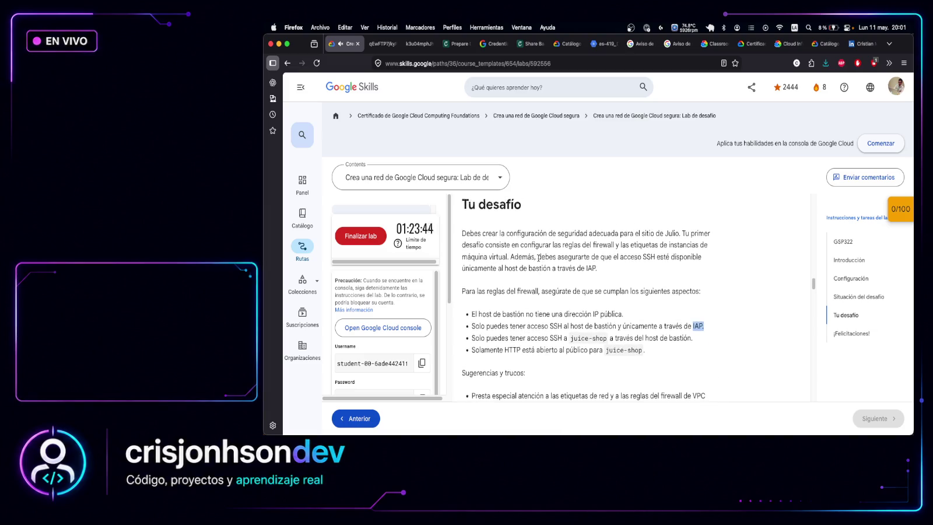
{"action": "scroll", "coordinate": [537, 259], "scroll_direction": "down", "scroll_amount": 2}
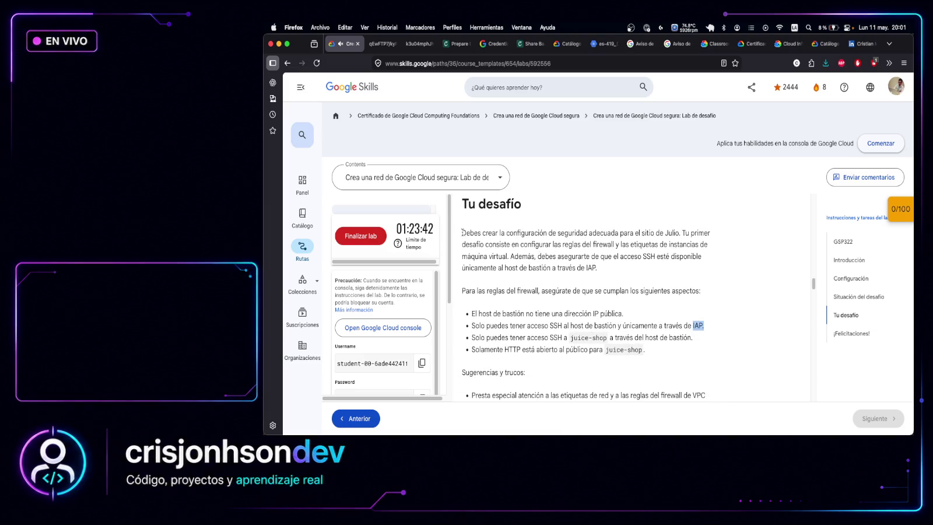
{"action": "mouse_move", "coordinate": [465, 202]}
{"action": "left_mouse_down"}
{"action": "mouse_move", "coordinate": [560, 274]}
{"action": "mouse_move", "coordinate": [583, 385]}
{"action": "mouse_move", "coordinate": [603, 408]}
{"action": "left_mouse_up"}
{"action": "right_click", "coordinate": [528, 386]}
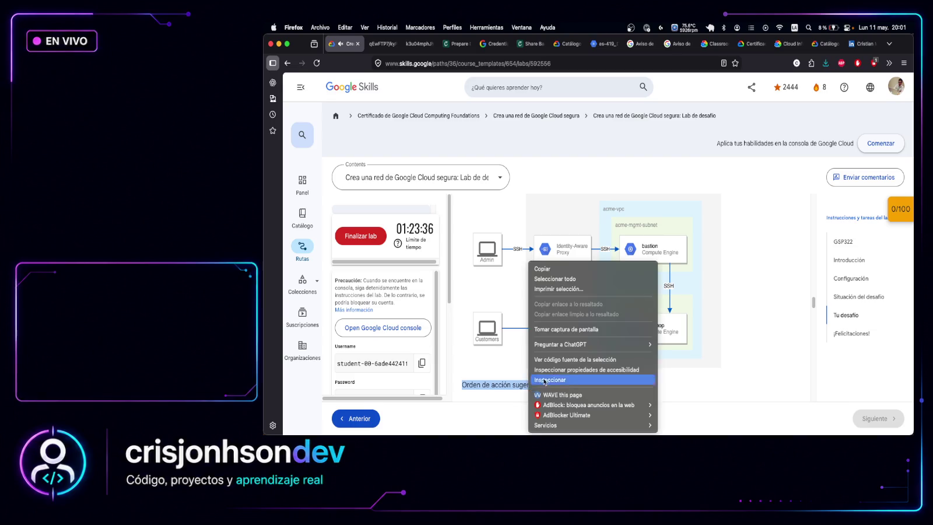
{"action": "left_click", "coordinate": [551, 270]}
{"action": "scroll", "coordinate": [633, 294], "scroll_direction": "down", "scroll_amount": 3}
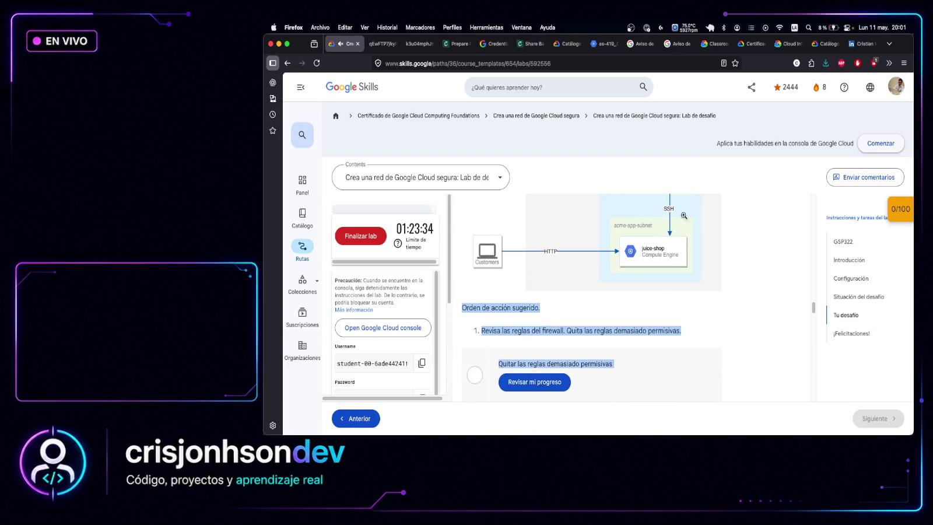
{"action": "left_click", "coordinate": [908, 45]}
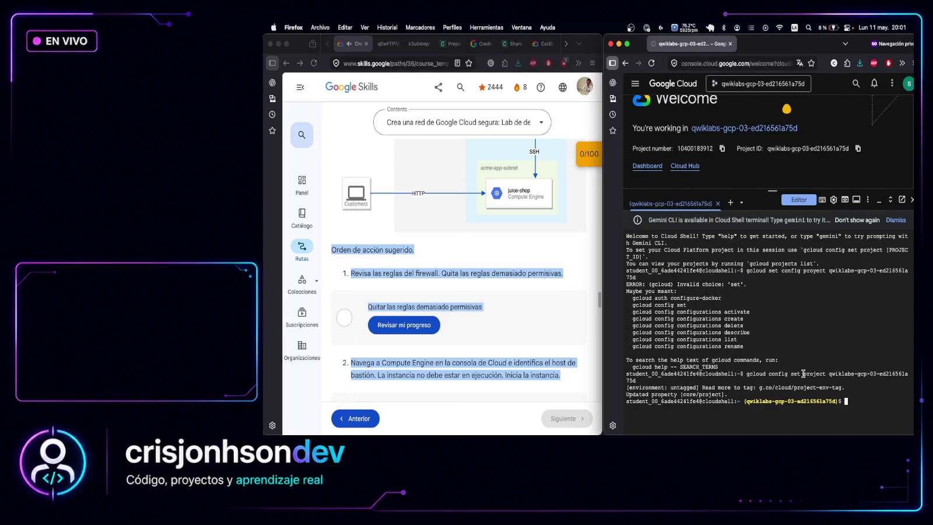
Go to Compute Engine > VM instances and resize Cloud Shell to show bastion and juice-shop
{"action": "left_click", "coordinate": [635, 84]}
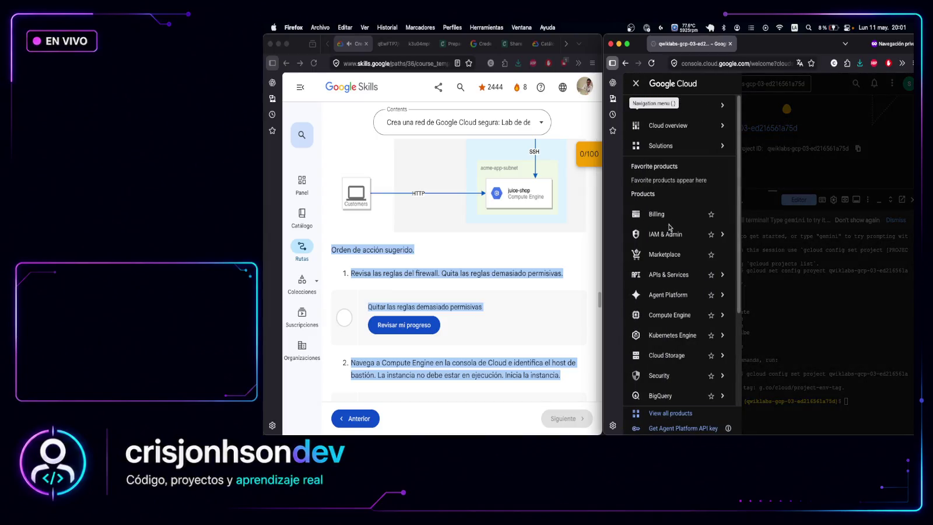
{"action": "mouse_move", "coordinate": [666, 353]}
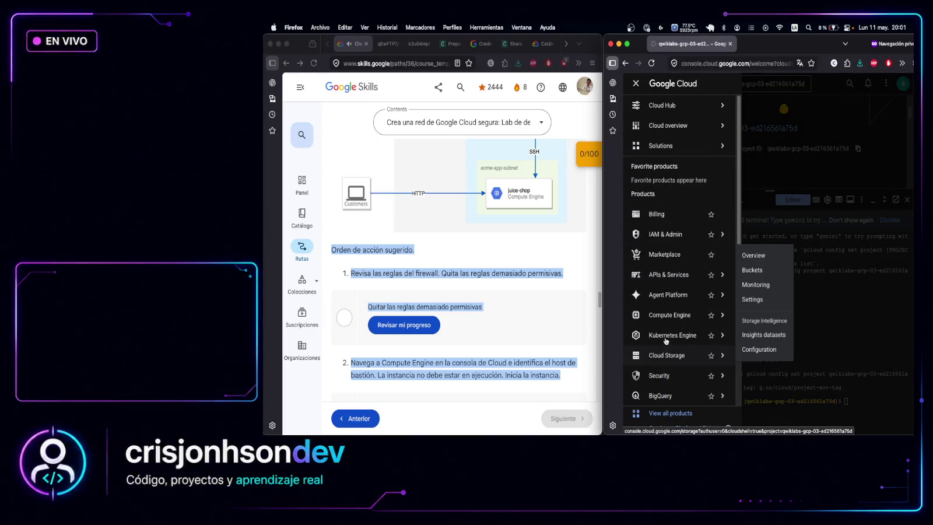
{"action": "mouse_move", "coordinate": [666, 312]}
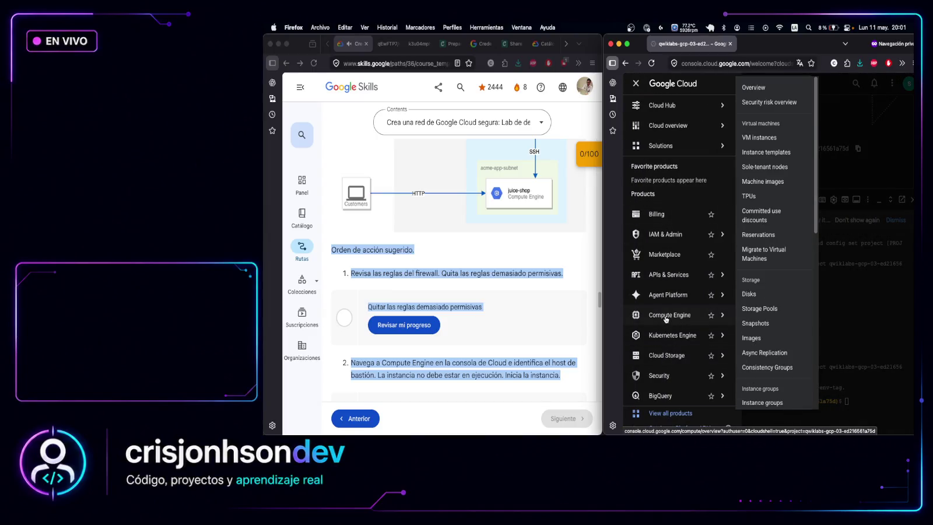
{"action": "left_click", "coordinate": [764, 139]}
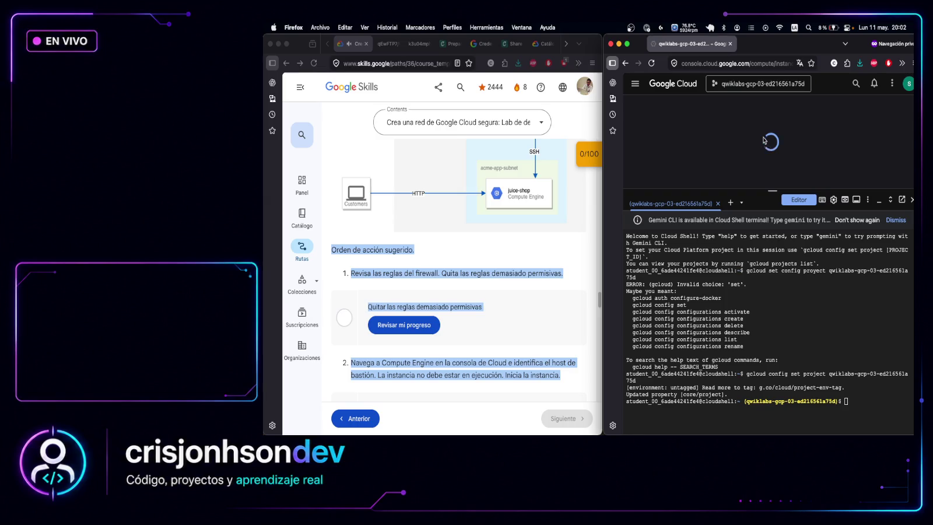
{"action": "left_click_drag", "start_coordinate": [763, 194], "coordinate": [759, 332]}
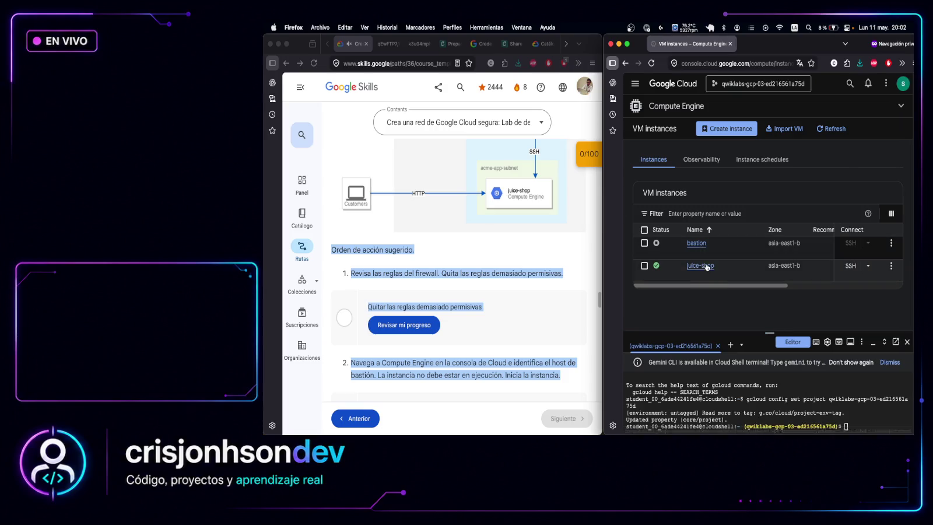
{"action": "left_click_drag", "start_coordinate": [765, 335], "coordinate": [766, 296]}
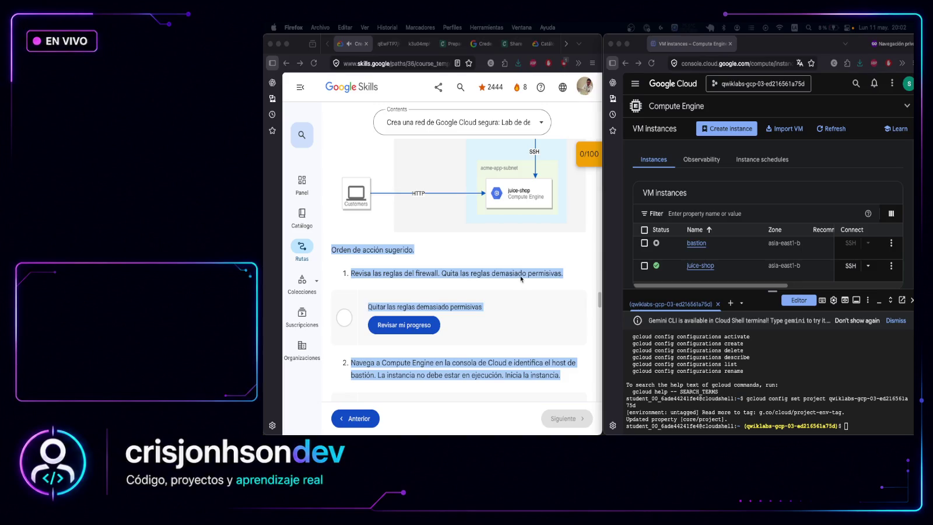
Scroll through the lab instructions to the Sugerencias y trucos tips and IAP diagram
{"action": "scroll", "coordinate": [521, 279], "scroll_direction": "down", "scroll_amount": 5}
{"action": "scroll", "coordinate": [521, 279], "scroll_direction": "down", "scroll_amount": 7}
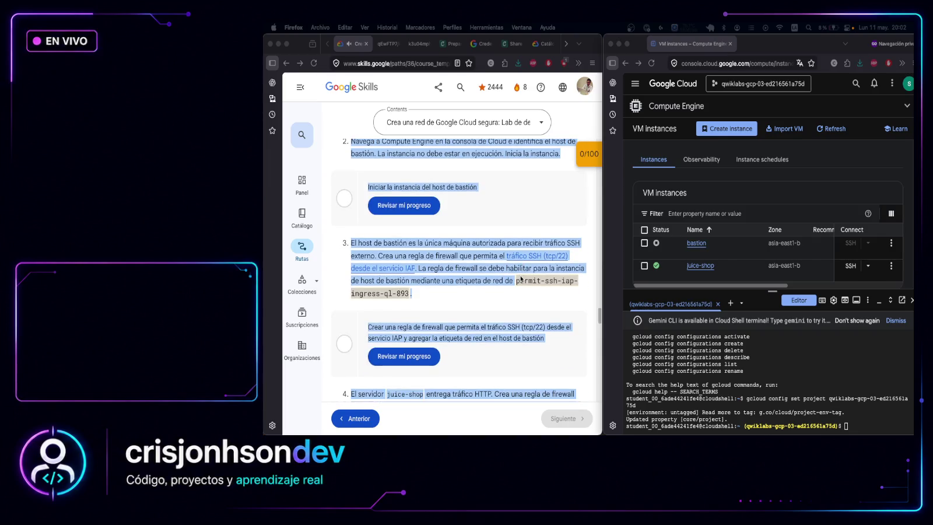
{"action": "scroll", "coordinate": [521, 279], "scroll_direction": "down", "scroll_amount": 5}
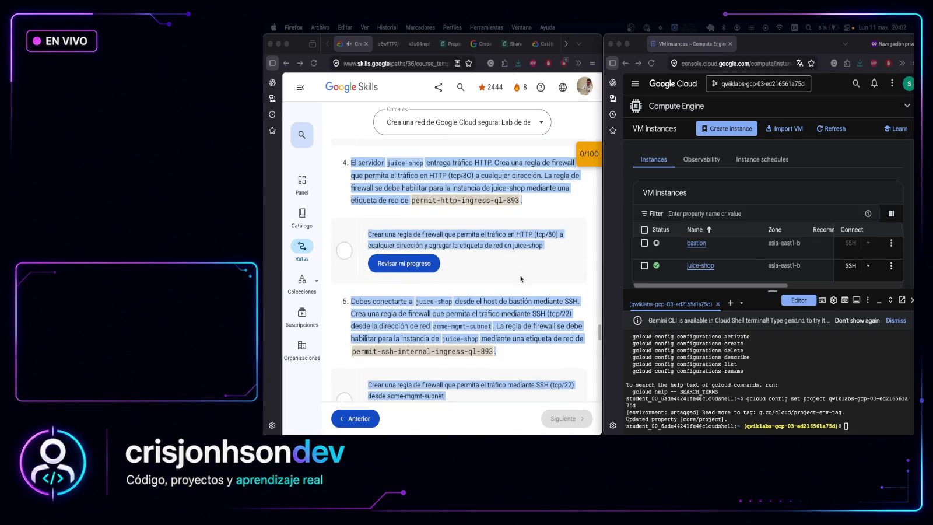
{"action": "scroll", "coordinate": [401, 280], "scroll_direction": "down", "scroll_amount": 8}
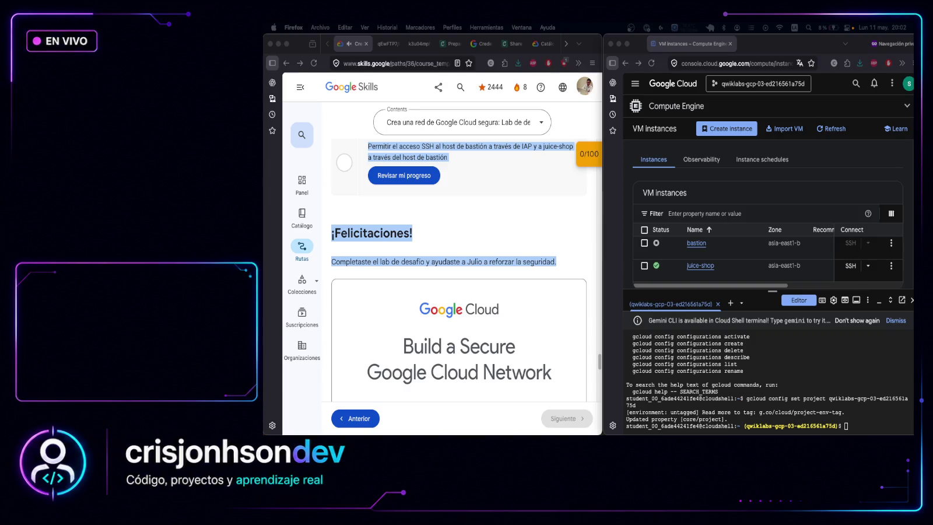
{"action": "scroll", "coordinate": [439, 228], "scroll_direction": "up", "scroll_amount": 5}
{"action": "scroll", "coordinate": [439, 228], "scroll_direction": "up", "scroll_amount": 10}
{"action": "scroll", "coordinate": [464, 274], "scroll_direction": "down", "scroll_amount": 6}
{"action": "scroll", "coordinate": [467, 278], "scroll_direction": "down", "scroll_amount": 8}
{"action": "scroll", "coordinate": [454, 269], "scroll_direction": "down", "scroll_amount": 10}
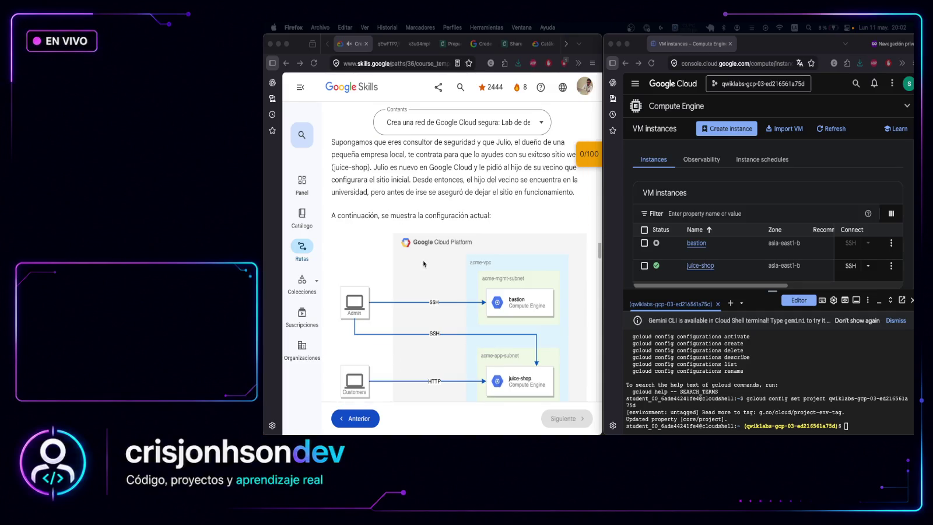
{"action": "scroll", "coordinate": [444, 263], "scroll_direction": "down", "scroll_amount": 8}
{"action": "left_click", "coordinate": [472, 257]}
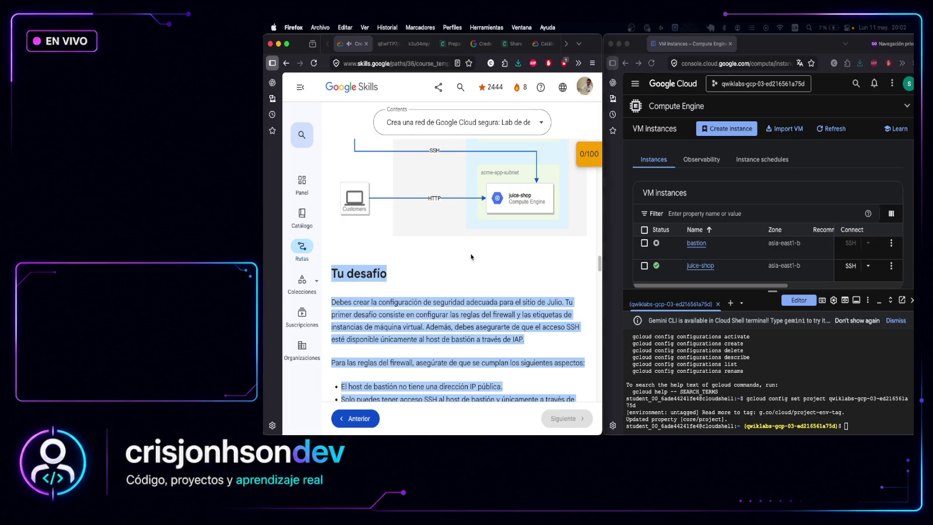
{"action": "scroll", "coordinate": [470, 254], "scroll_direction": "down", "scroll_amount": 8}
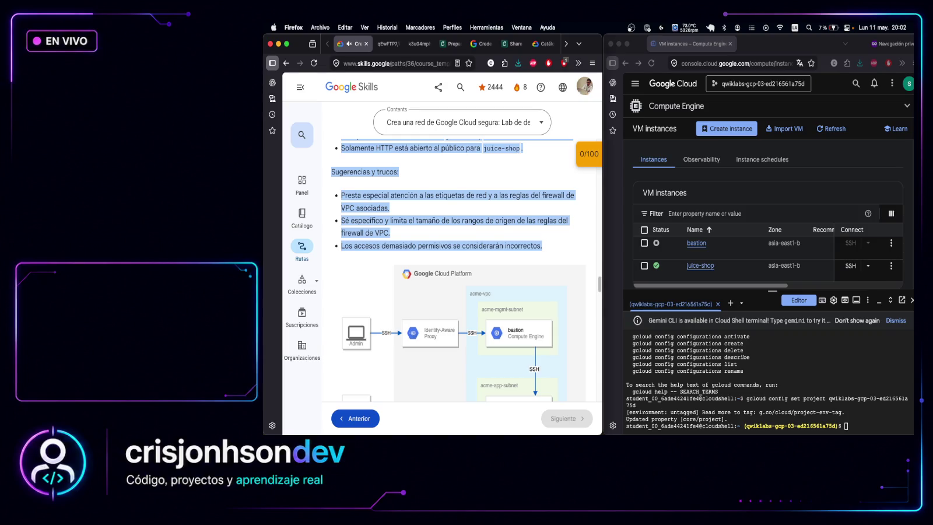
Run 'gcloud compute instances list' in Cloud Shell, fixing the typo and rerunning it
{"action": "left_click", "coordinate": [856, 430]}
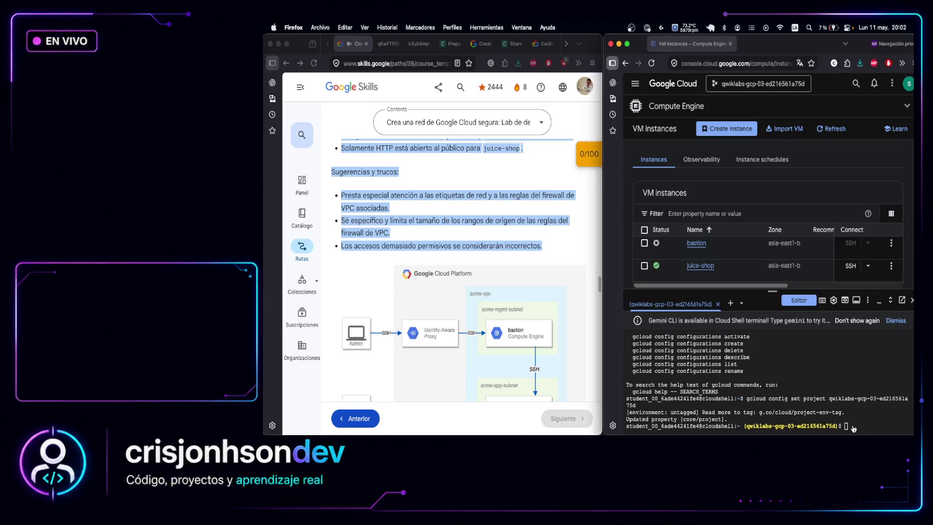
{"action": "left_click", "coordinate": [853, 425]}
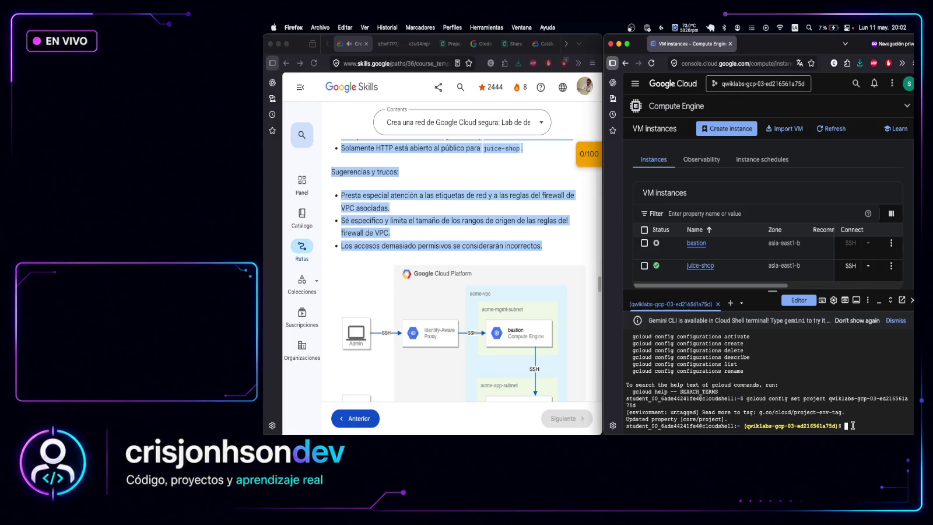
{"action": "type", "text": "gcloud "}
{"action": "type", "text": "compute ins"}
{"action": "type", "text": "tances"}
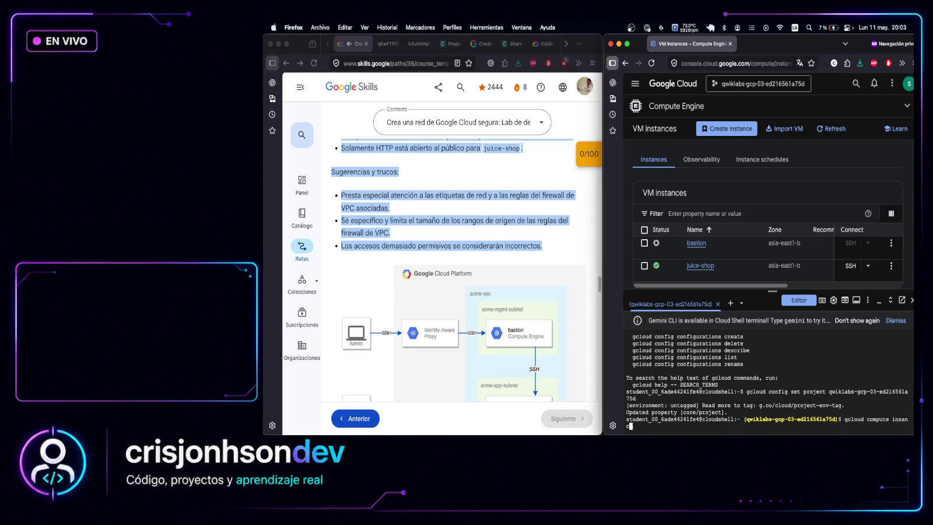
{"action": "type", "text": " list"}
{"action": "key", "text": "Return"}
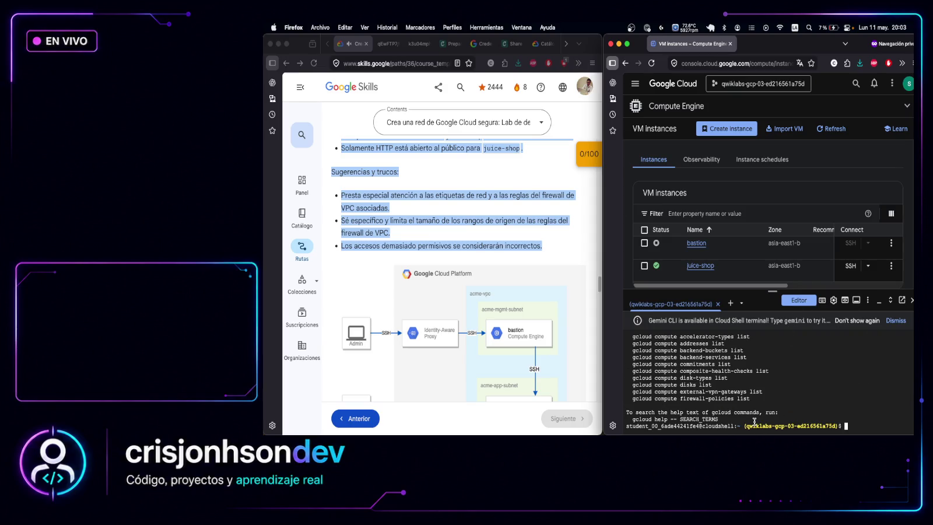
{"action": "scroll", "coordinate": [757, 378], "scroll_direction": "up", "scroll_amount": 3}
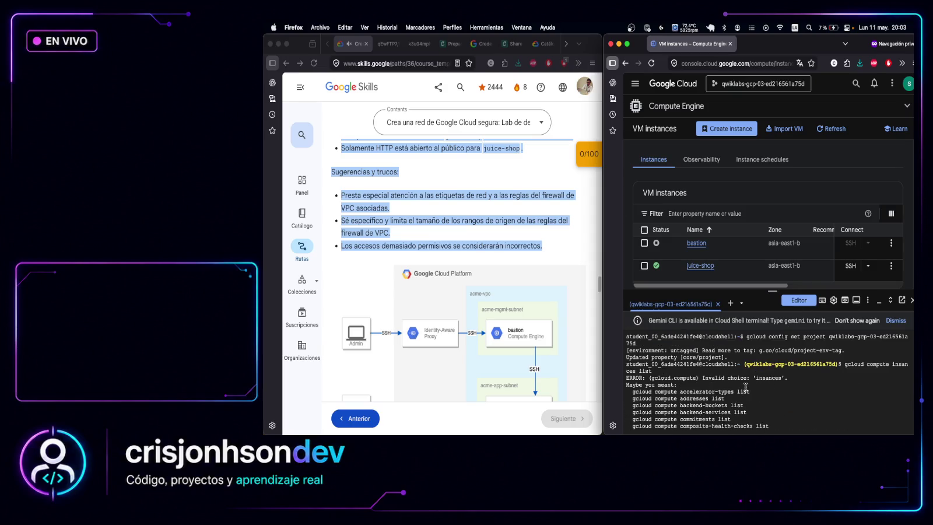
{"action": "scroll", "coordinate": [754, 395], "scroll_direction": "down", "scroll_amount": 3}
{"action": "key", "text": "Up"}
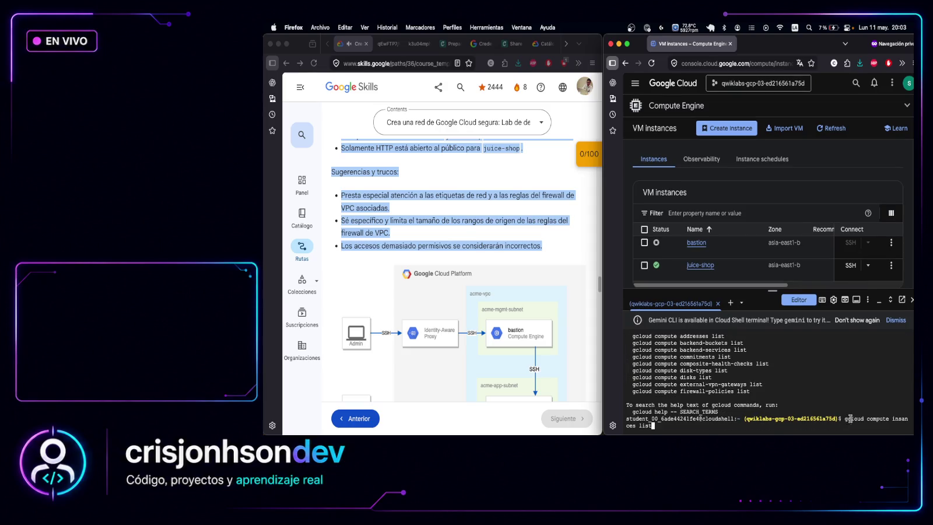
{"action": "key", "text": "Left"}
{"action": "key", "text": "Left"}
{"action": "key", "text": "Left"}
{"action": "key", "text": "Left"}
{"action": "type", "text": "t"}
{"action": "key", "text": "Return"}
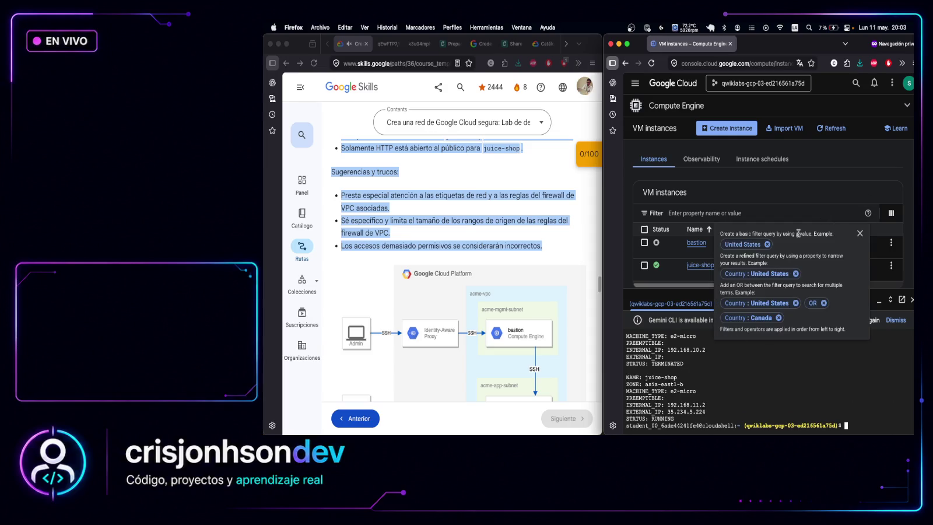
Select the asia-east1-b zone and IP values for bastion and juice-shop in the output
{"action": "scroll", "coordinate": [694, 379], "scroll_direction": "up", "scroll_amount": 3}
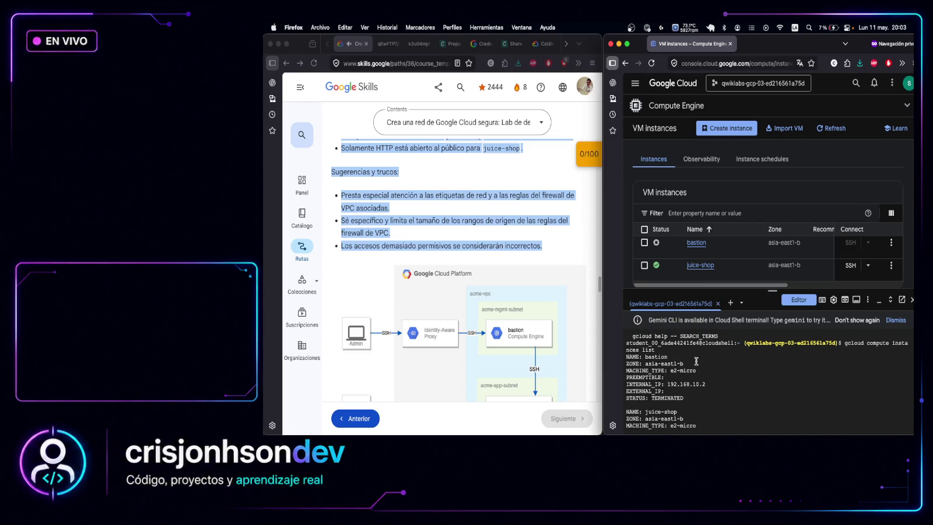
{"action": "left_click_drag", "start_coordinate": [687, 371], "coordinate": [646, 371]}
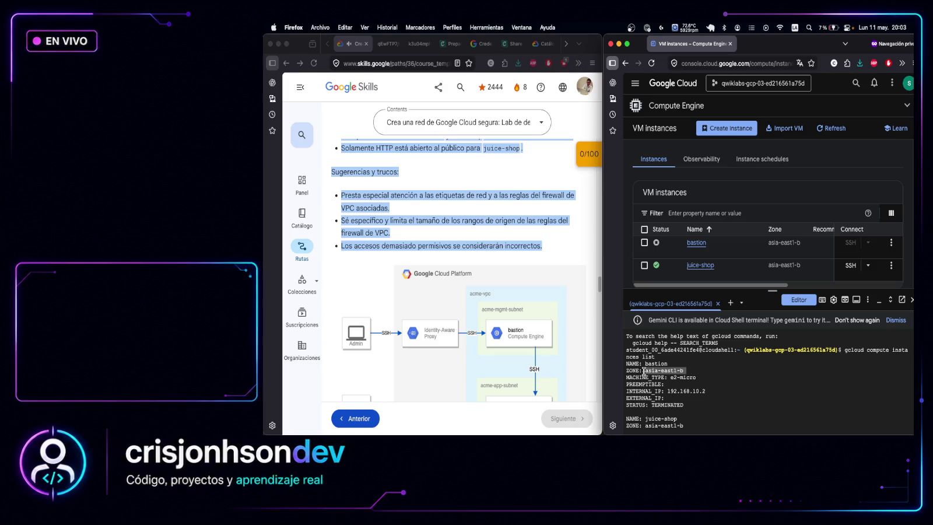
{"action": "scroll", "coordinate": [770, 382], "scroll_direction": "down", "scroll_amount": 3}
{"action": "mouse_move", "coordinate": [690, 384]}
{"action": "left_mouse_down"}
{"action": "mouse_move", "coordinate": [646, 385]}
{"action": "mouse_move", "coordinate": [669, 370]}
{"action": "mouse_move", "coordinate": [709, 371]}
{"action": "left_mouse_up"}
{"action": "scroll", "coordinate": [673, 375], "scroll_direction": "up", "scroll_amount": 2}
{"action": "scroll", "coordinate": [709, 371], "scroll_direction": "down", "scroll_amount": 1}
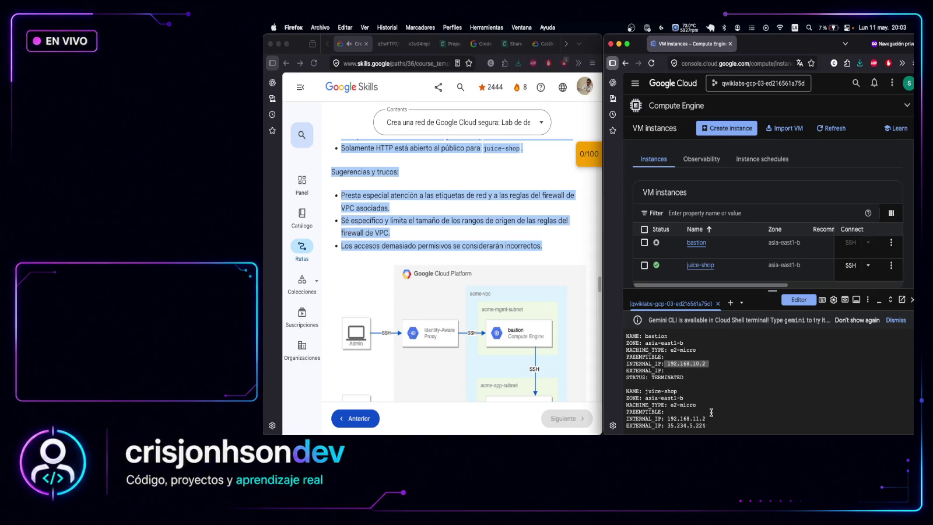
{"action": "scroll", "coordinate": [708, 417], "scroll_direction": "down", "scroll_amount": 1}
{"action": "left_click_drag", "start_coordinate": [709, 419], "coordinate": [670, 413]}
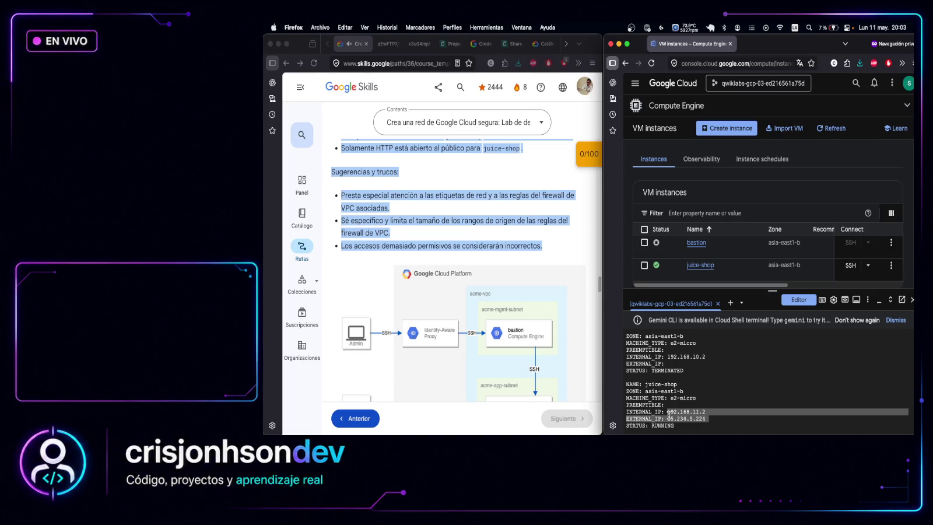
{"action": "scroll", "coordinate": [771, 382], "scroll_direction": "down", "scroll_amount": 1}
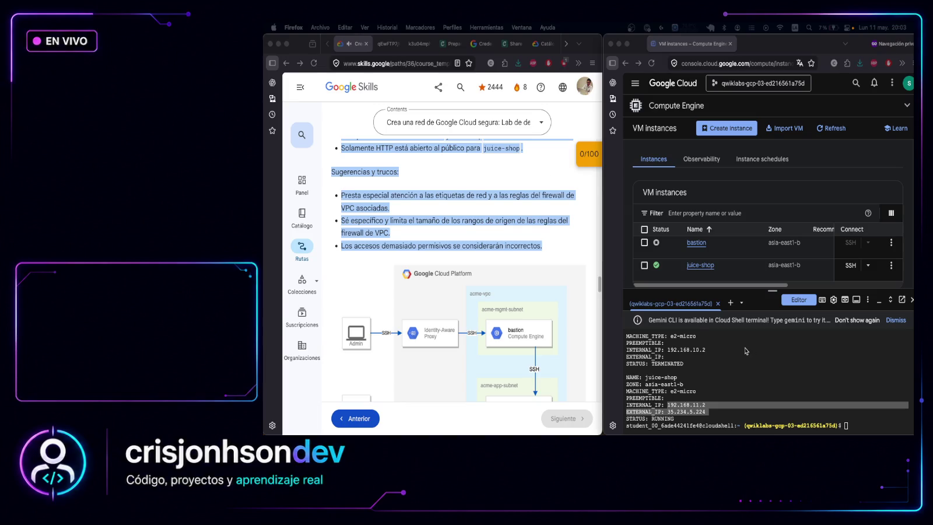
{"action": "scroll", "coordinate": [745, 351], "scroll_direction": "up", "scroll_amount": 2}
{"action": "left_click", "coordinate": [647, 357]}
{"action": "left_click_drag", "start_coordinate": [645, 357], "coordinate": [683, 358]}
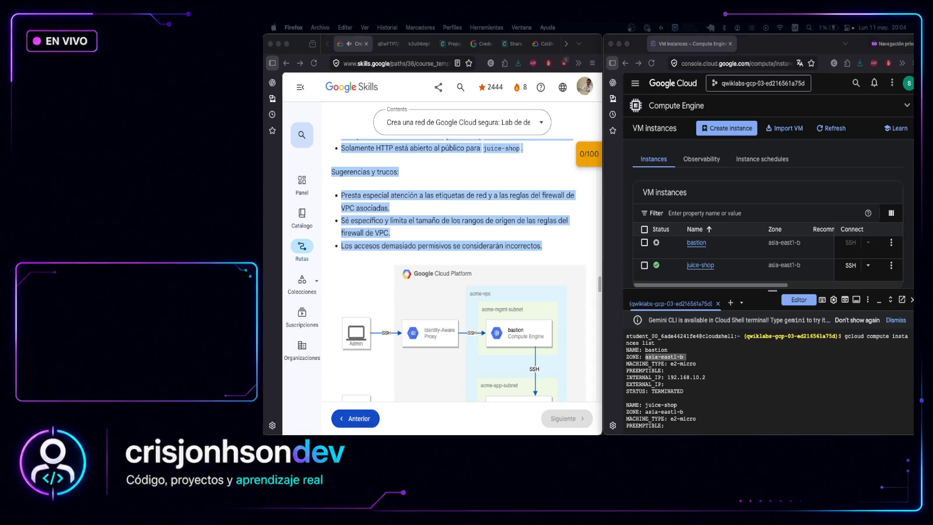
{"action": "scroll", "coordinate": [759, 376], "scroll_direction": "down", "scroll_amount": 1}
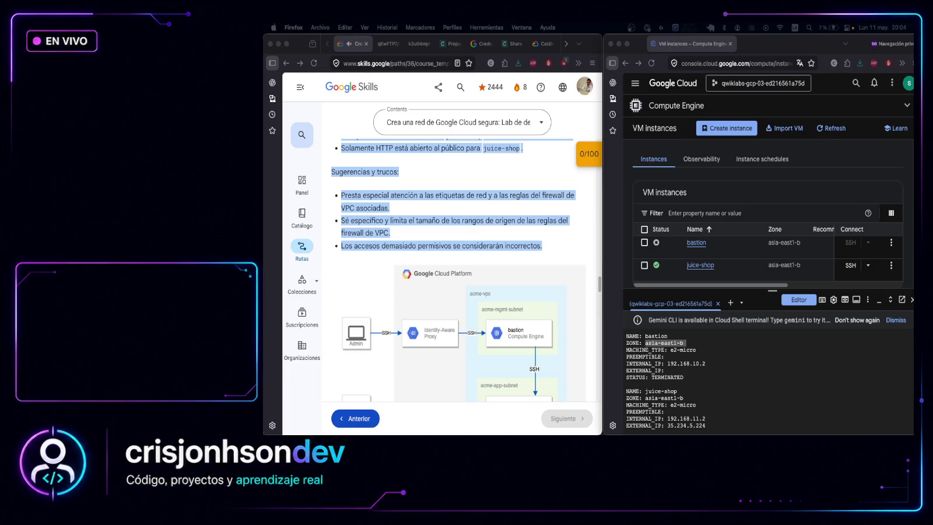
{"action": "left_click", "coordinate": [866, 424]}
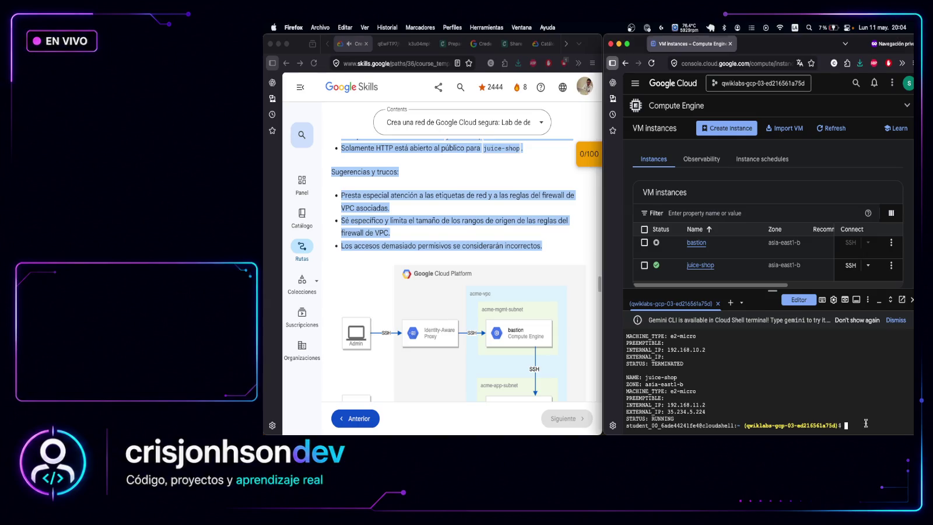
Set BASTION_ZONE and JUICE_ZONE to asia-east1-b and echo $BASTION_ZONE to verify it
{"action": "type", "text": "BASTION_ZONE=asia-east1-b JUICE_ZONE=asia-east1-b"}
{"action": "key", "text": "Return"}
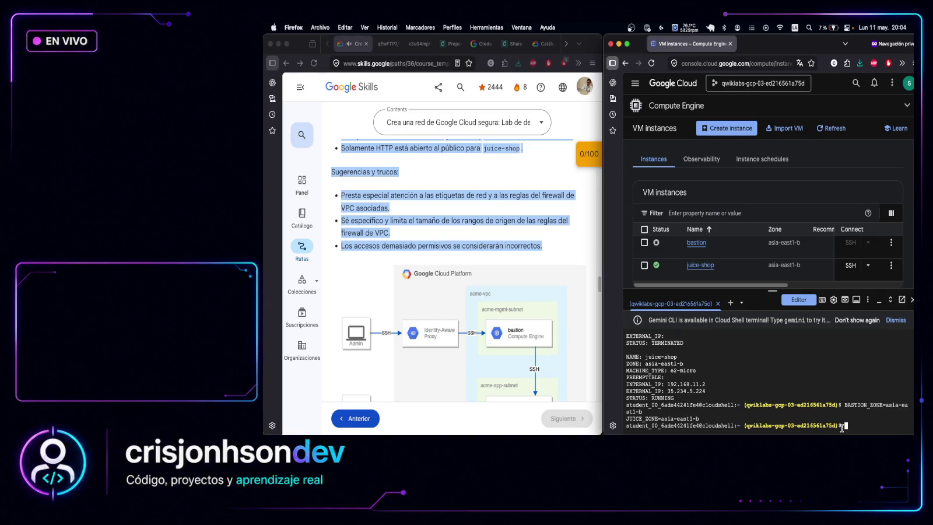
{"action": "type", "text": "echo $"}
{"action": "type", "text": "BAT"}
{"action": "key", "text": "BackSpace"}
{"action": "type", "text": "ST"}
{"action": "type", "text": "ION_"}
{"action": "type", "text": "ZONE"}
{"action": "key", "text": "Return"}
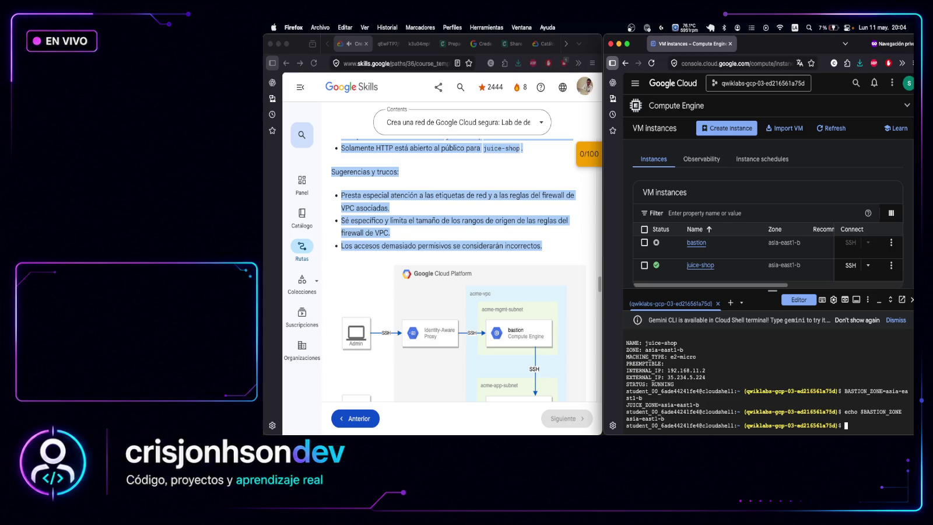
{"action": "left_click_drag", "start_coordinate": [672, 419], "coordinate": [629, 418]}
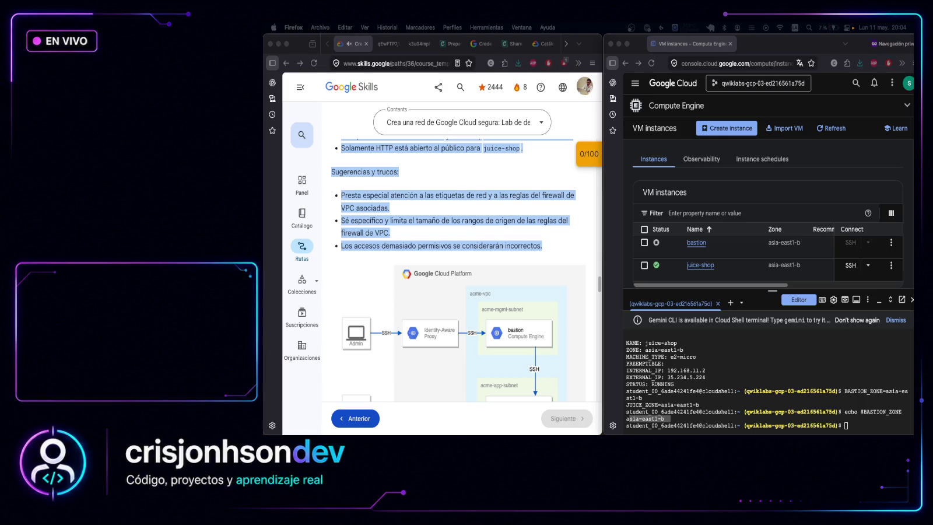
Start the bastion VM and confirm in notifications that it is running at 192.168.10.2
{"action": "left_click", "coordinate": [645, 242]}
{"action": "left_click", "coordinate": [645, 242]}
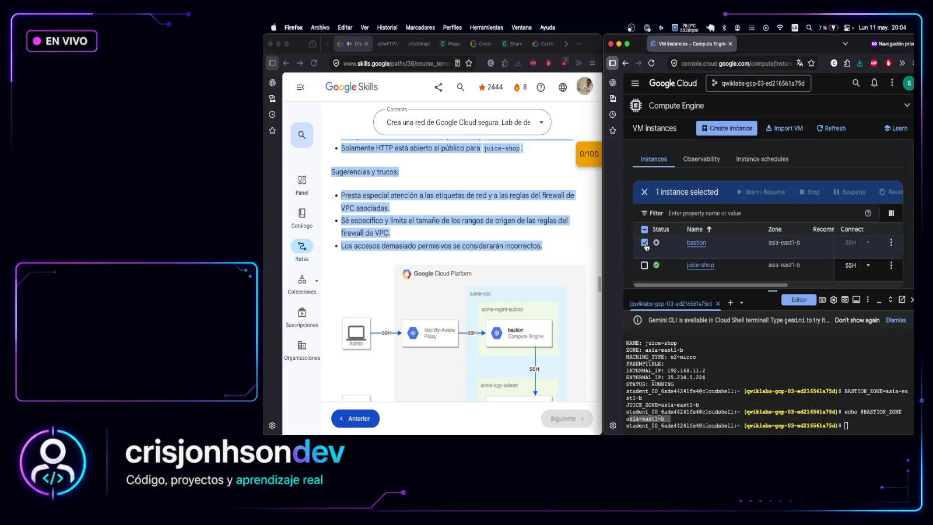
{"action": "left_click", "coordinate": [735, 192]}
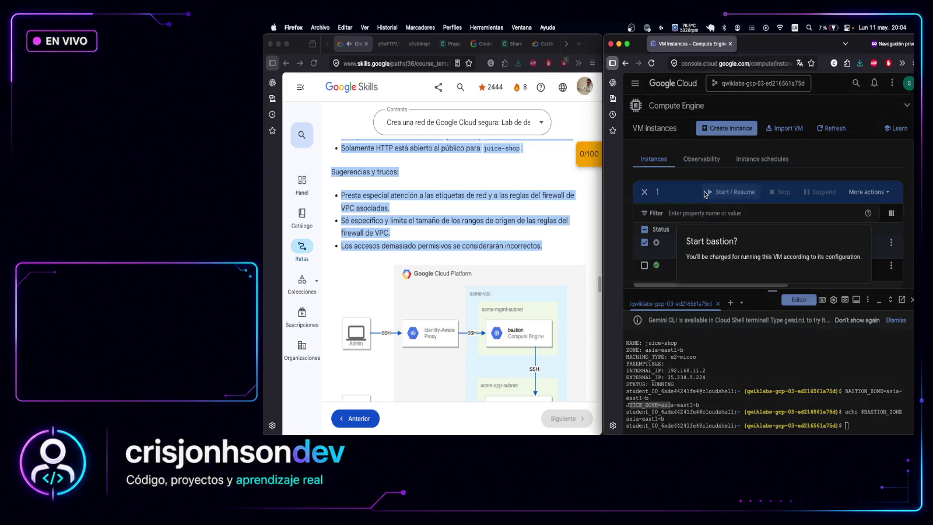
{"action": "left_click", "coordinate": [857, 278]}
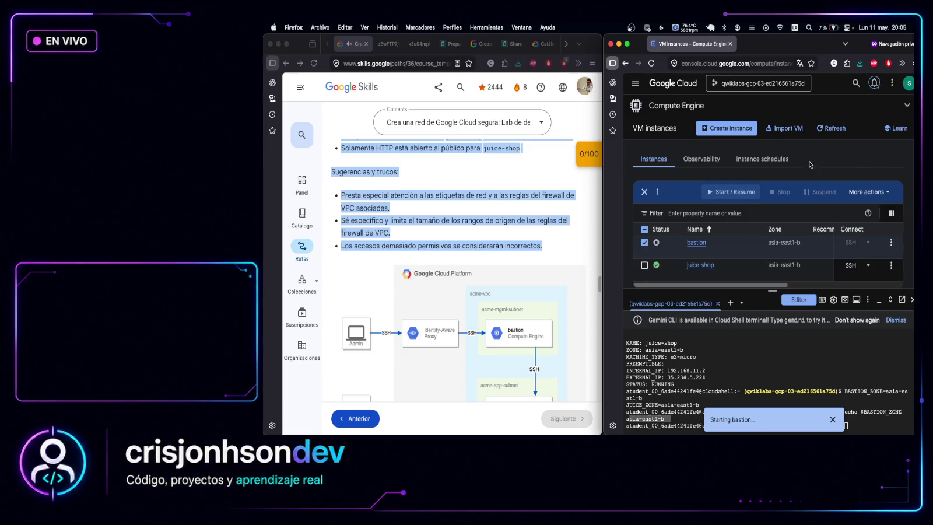
{"action": "left_click", "coordinate": [875, 83]}
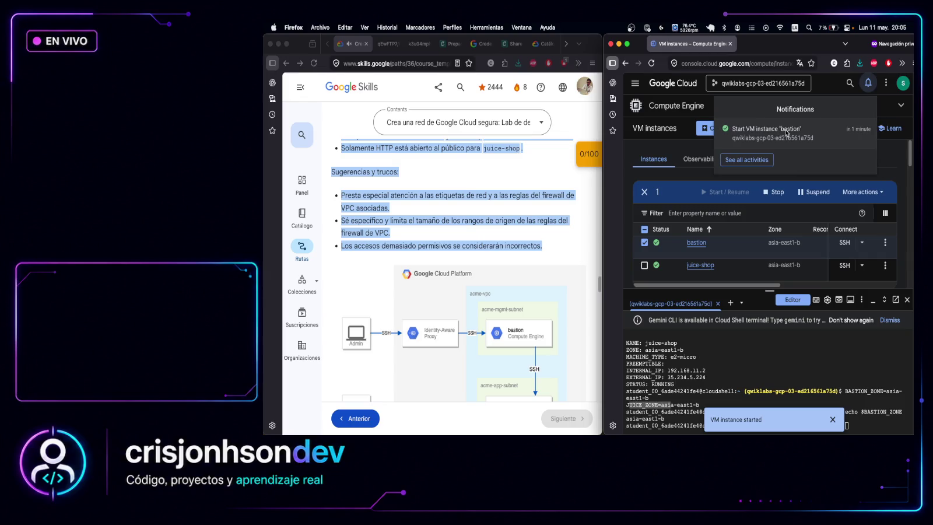
{"action": "left_click", "coordinate": [868, 83]}
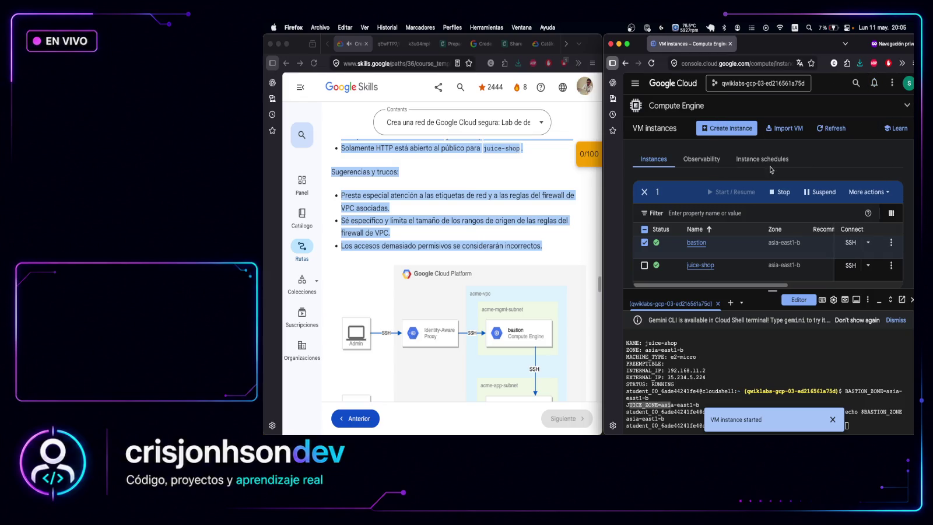
{"action": "left_click_drag", "start_coordinate": [766, 286], "coordinate": [838, 281]}
Test juice-shop's external IP 35.234.5.224 in a new tab, which returns 502 Bad Gateway
{"action": "scroll", "coordinate": [828, 274], "scroll_direction": "right", "scroll_amount": 5}
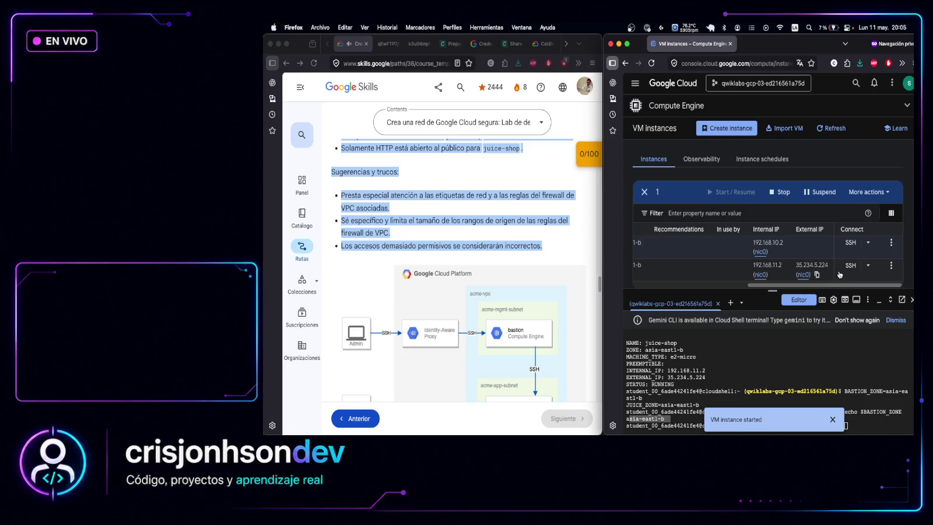
{"action": "key", "text": "ctrl+t"}
{"action": "key", "text": "ctrl+v"}
{"action": "key", "text": "Return"}
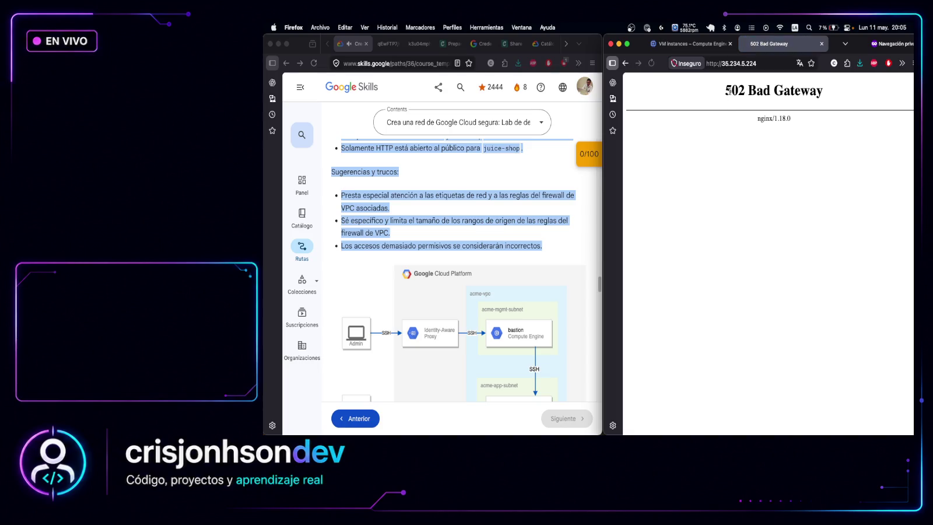
{"action": "left_click_drag", "start_coordinate": [688, 98], "coordinate": [849, 122]}
{"action": "left_click", "coordinate": [822, 44]}
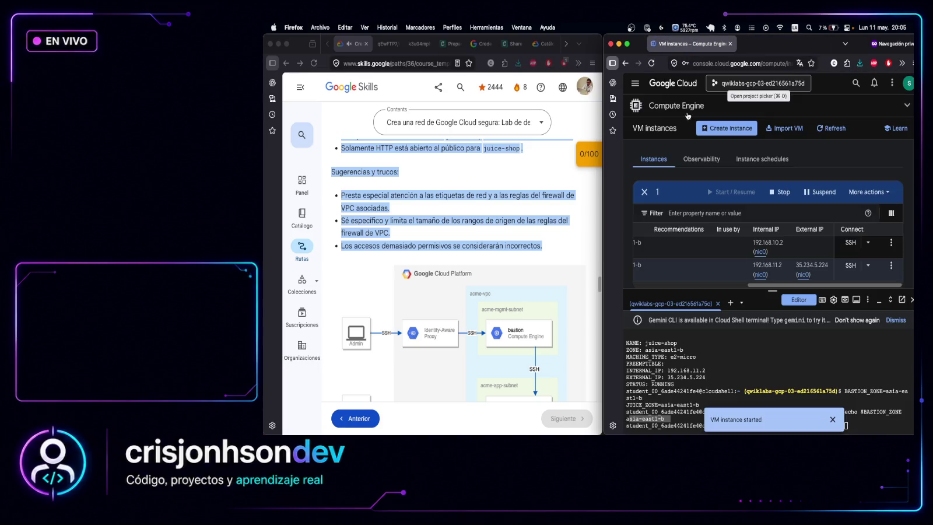
Copy juice-shop's internal IP 192.168.11.2 and test it in a private tab; it's unreachable
{"action": "left_click_drag", "start_coordinate": [696, 284], "coordinate": [781, 282]}
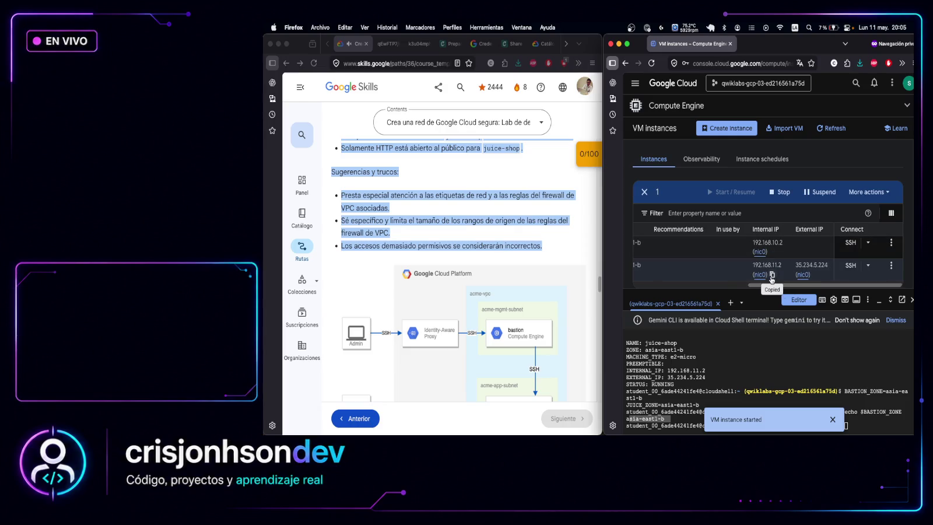
{"action": "left_click", "coordinate": [773, 275]}
{"action": "key", "text": "ctrl+t"}
{"action": "key", "text": "ctrl+v"}
{"action": "key", "text": "Return"}
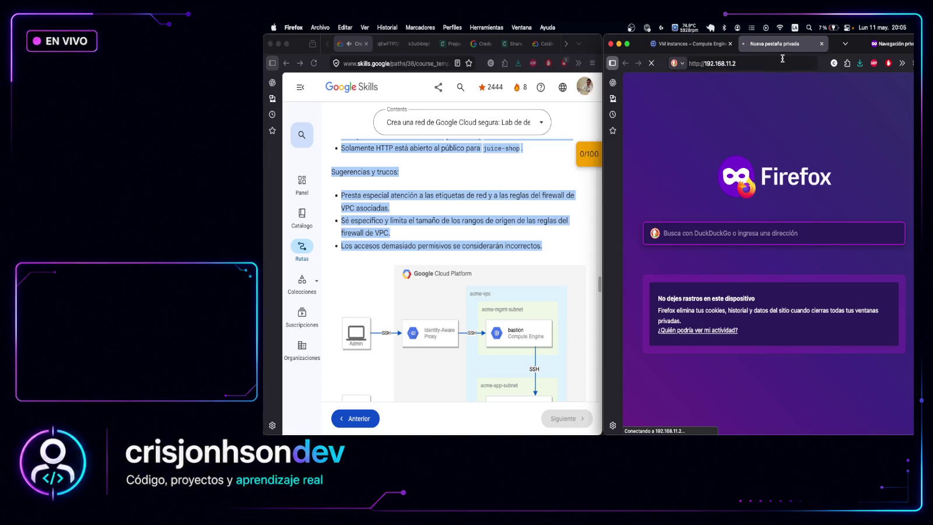
{"action": "left_click", "coordinate": [822, 44]}
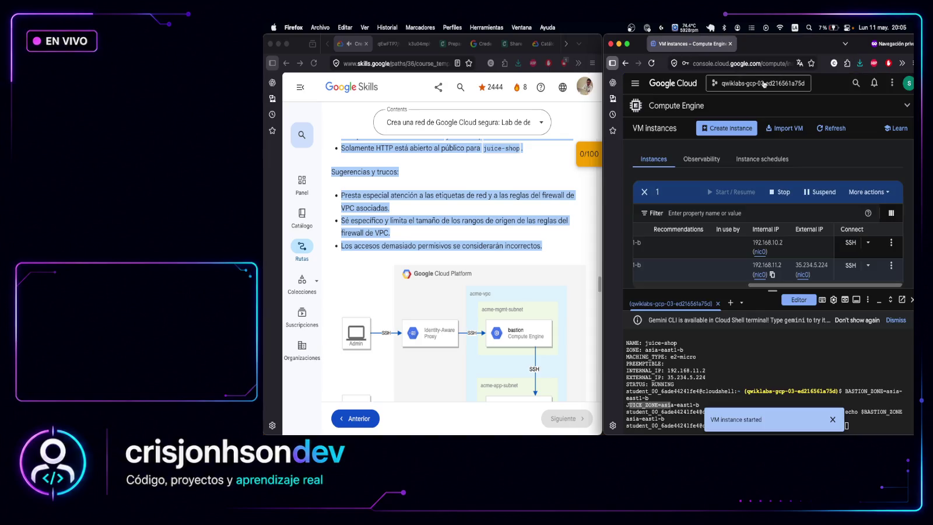
Test bastion's internal IP 192.168.10.2 in a private tab, then dismiss the VM-started toast
{"action": "left_click", "coordinate": [772, 251]}
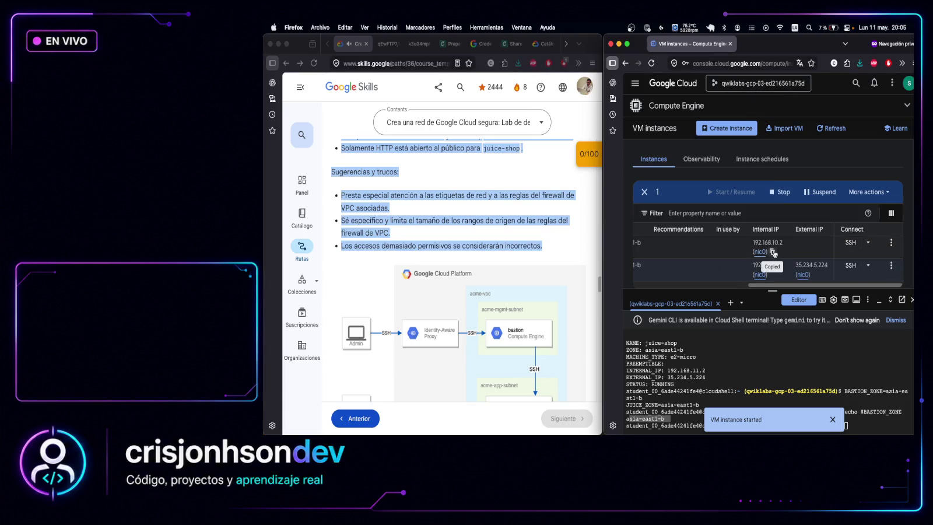
{"action": "key", "text": "ctrl+shift+p"}
{"action": "key", "text": "ctrl+v"}
{"action": "key", "text": "Return"}
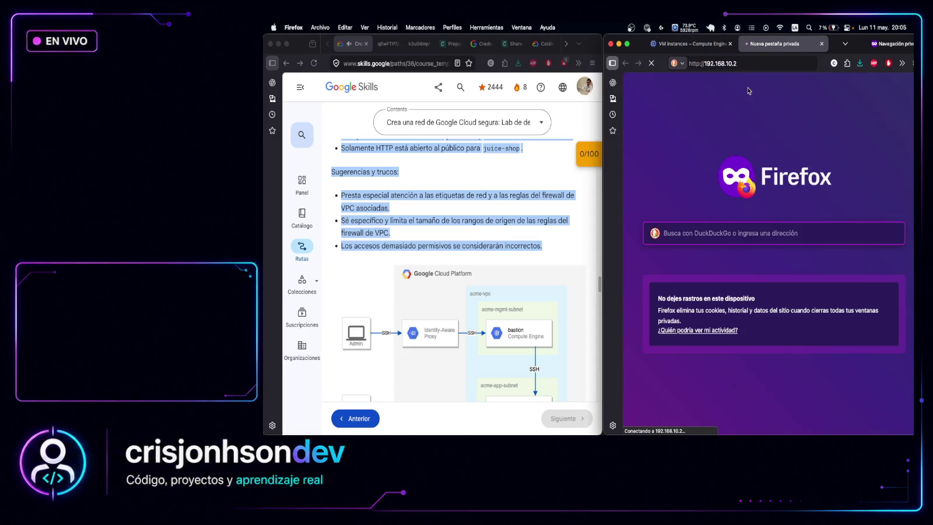
{"action": "left_click", "coordinate": [823, 44]}
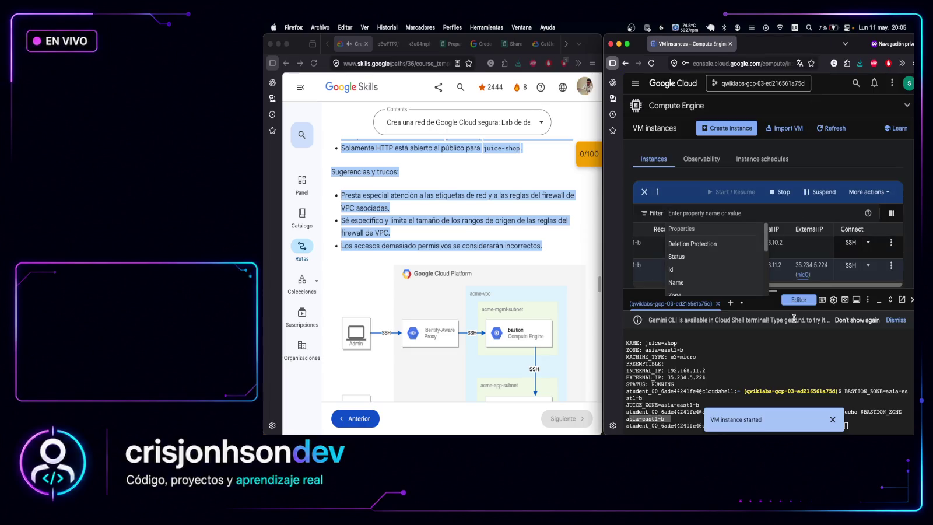
{"action": "left_click", "coordinate": [835, 419]}
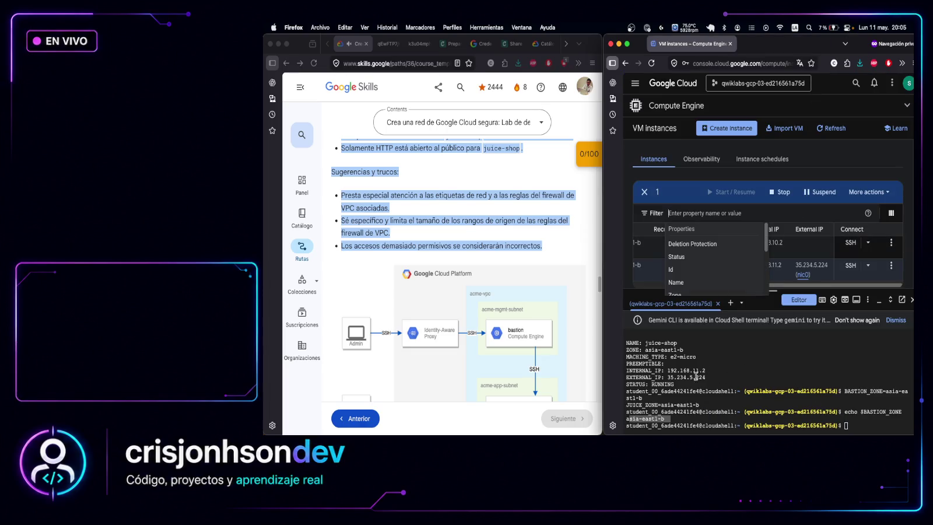
{"action": "scroll", "coordinate": [516, 319], "scroll_direction": "down", "scroll_amount": 1}
Run the gcloud describe query for bastion's natIP in Cloud Shell; no external address returns
{"action": "scroll", "coordinate": [517, 319], "scroll_direction": "down", "scroll_amount": 7}
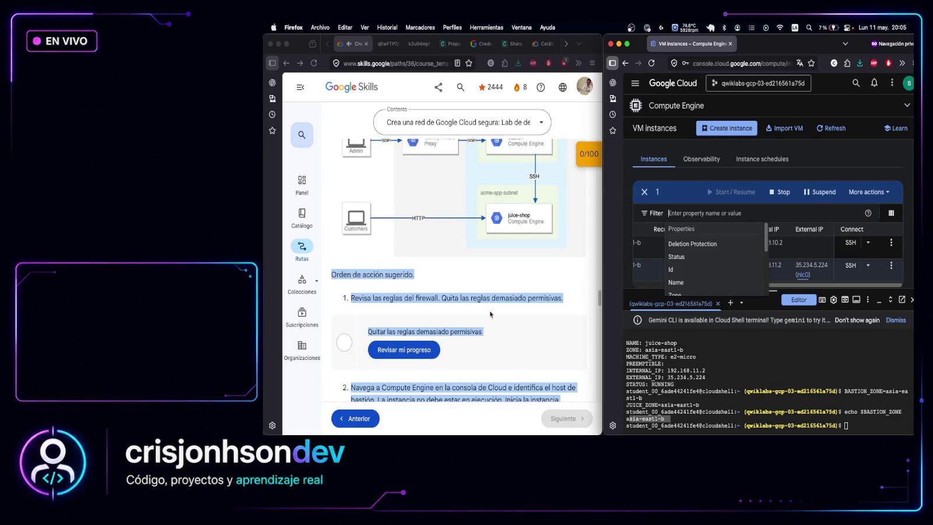
{"action": "left_click", "coordinate": [450, 314]}
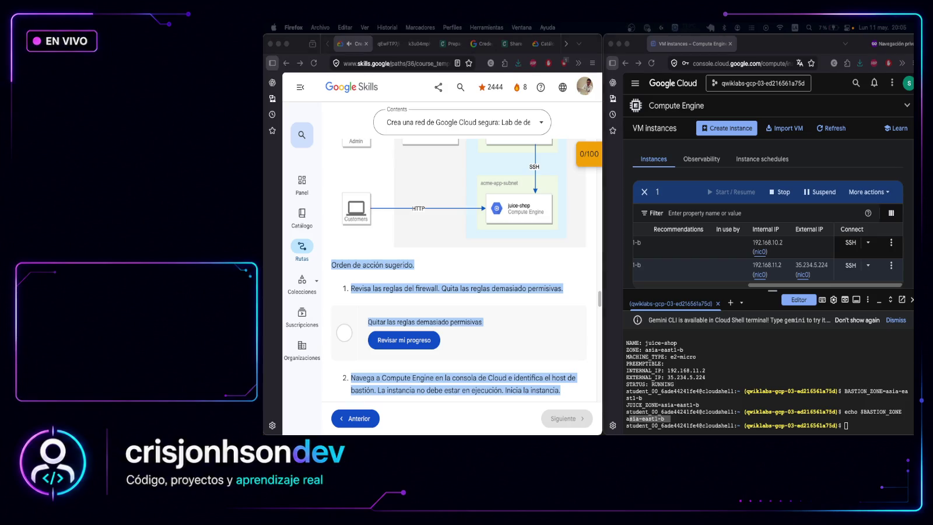
{"action": "left_click", "coordinate": [858, 426]}
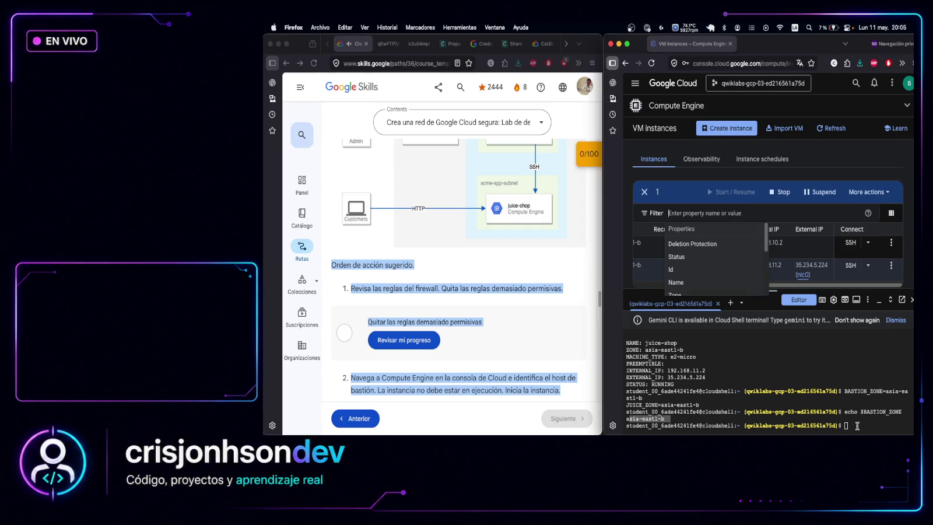
{"action": "key", "text": "super+v"}
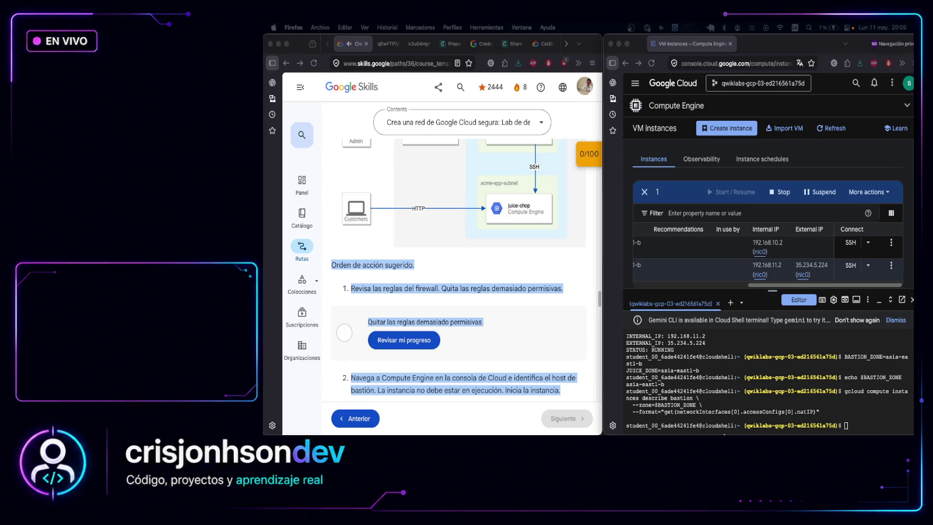
{"action": "left_click", "coordinate": [854, 423]}
Run 'gcloud compute firewall-rules list' and review the icmp and default-allow-internal rules
{"action": "type", "text": "gcloud compute firewall-rules list"}
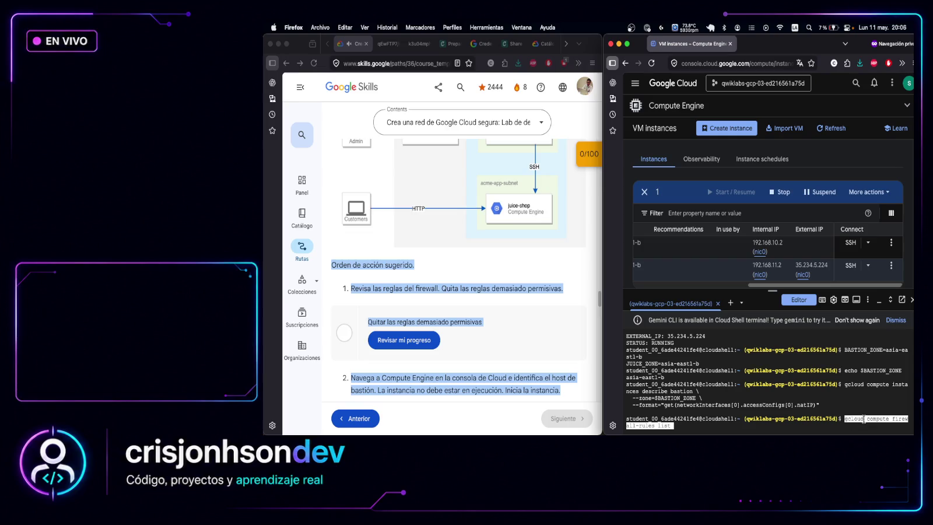
{"action": "key", "text": "Return"}
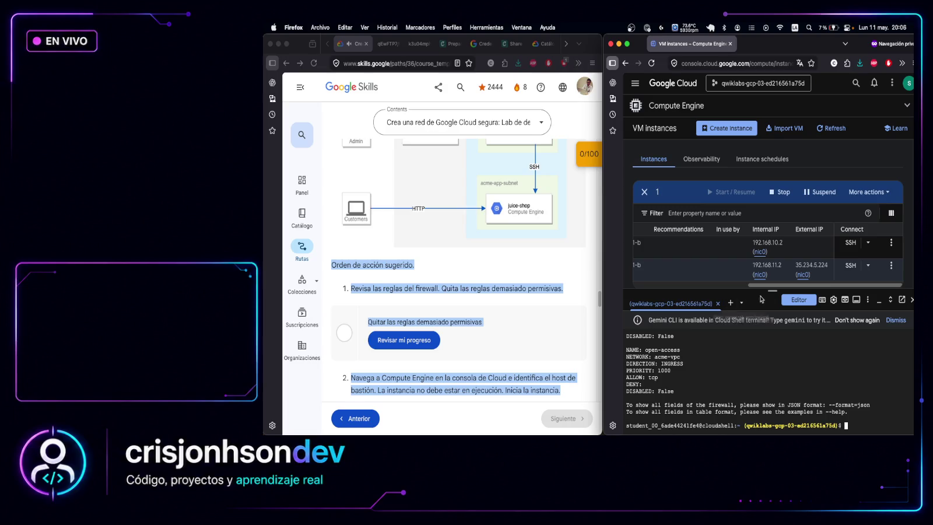
{"action": "left_click_drag", "start_coordinate": [772, 290], "coordinate": [769, 109]}
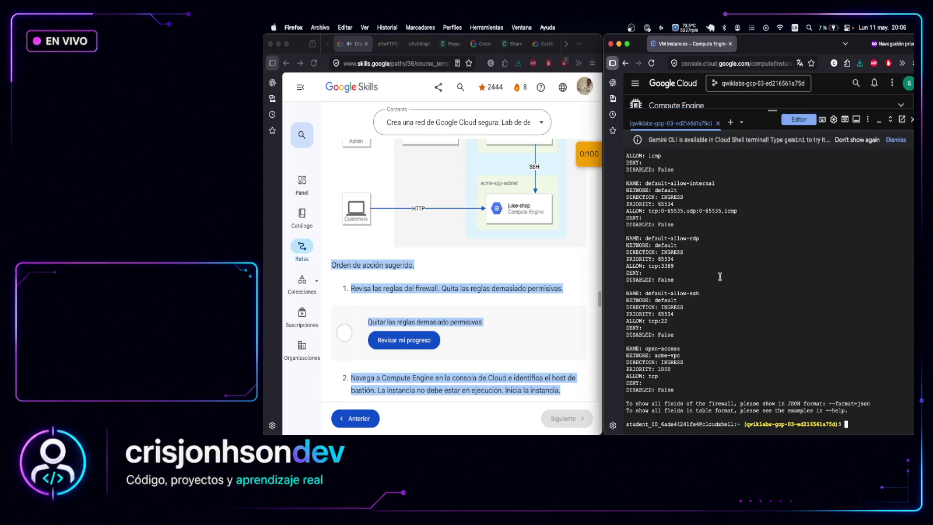
{"action": "scroll", "coordinate": [710, 271], "scroll_direction": "up", "scroll_amount": 5}
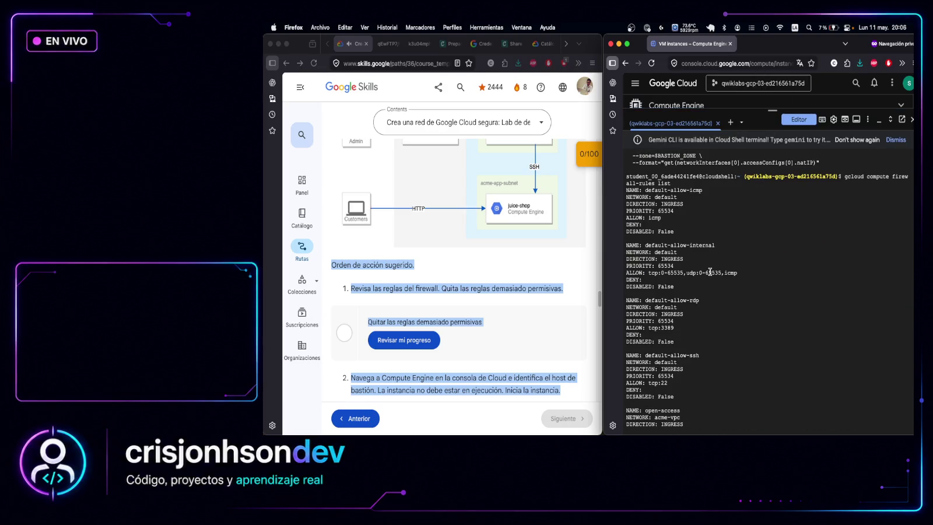
{"action": "left_click_drag", "start_coordinate": [661, 218], "coordinate": [593, 222]}
{"action": "left_click_drag", "start_coordinate": [739, 273], "coordinate": [620, 280]}
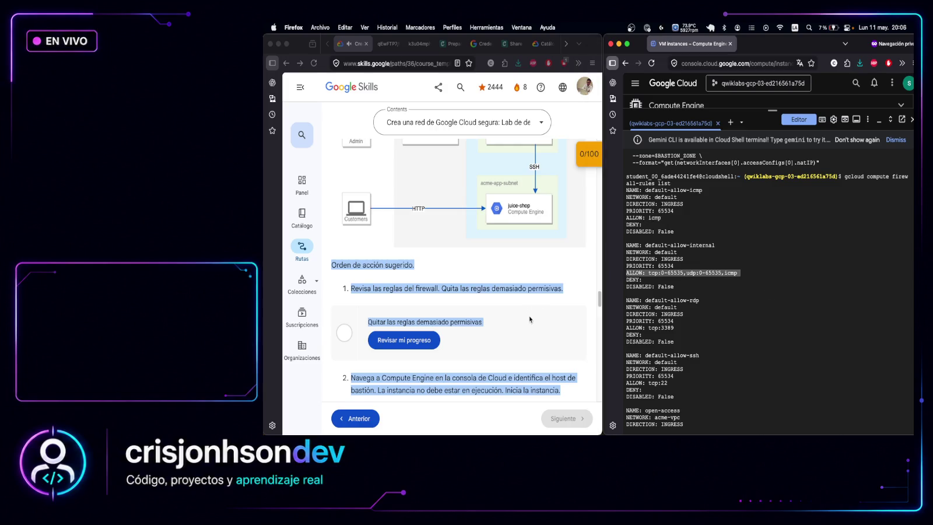
Run the firewall list filtered for tcp:22 from 0.0.0.0/0, which fails with an invalid filter error
{"action": "left_click", "coordinate": [444, 342]}
{"action": "left_click", "coordinate": [508, 272]}
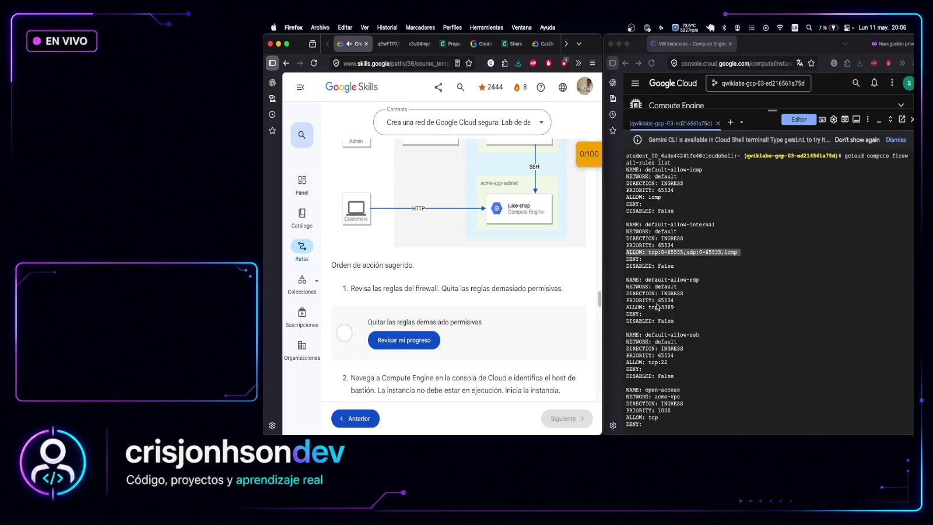
{"action": "scroll", "coordinate": [670, 303], "scroll_direction": "down", "scroll_amount": 3}
{"action": "scroll", "coordinate": [668, 315], "scroll_direction": "down", "scroll_amount": 1}
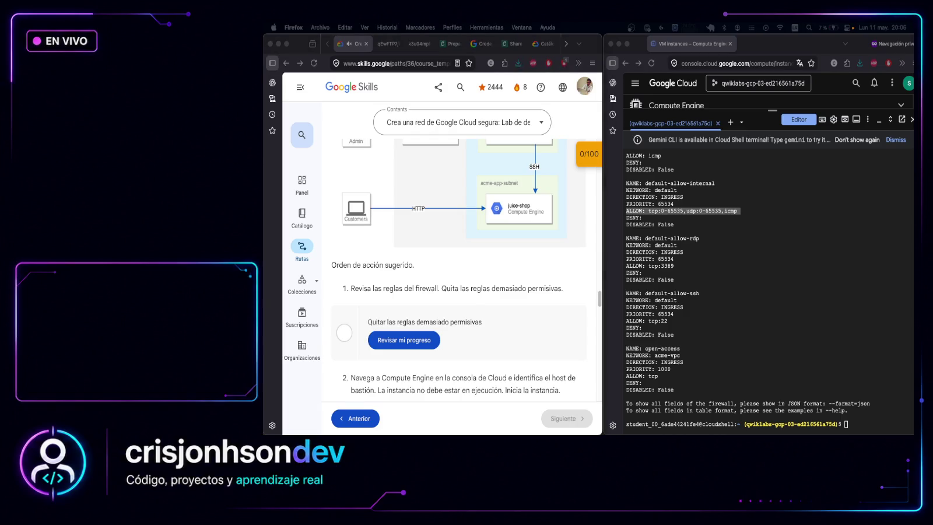
{"action": "left_click", "coordinate": [858, 425]}
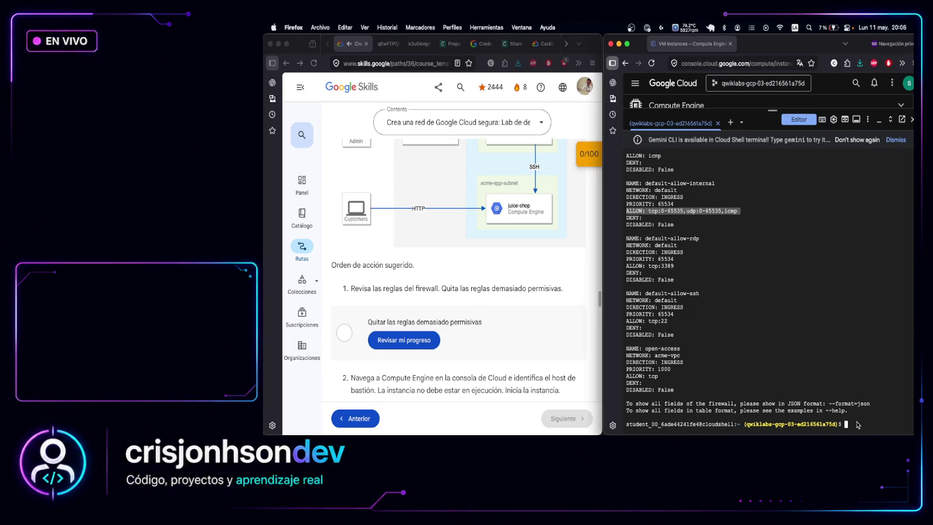
{"action": "key", "text": "super+v"}
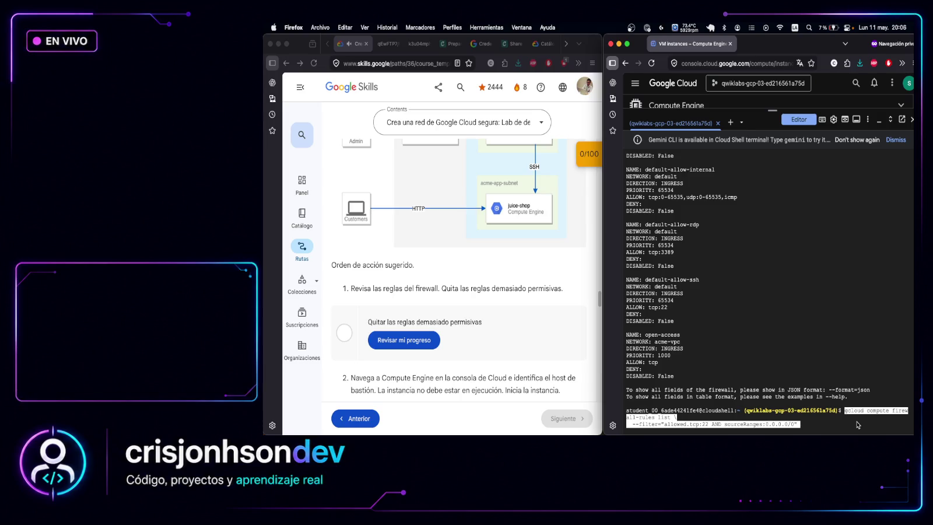
{"action": "key", "text": "Return"}
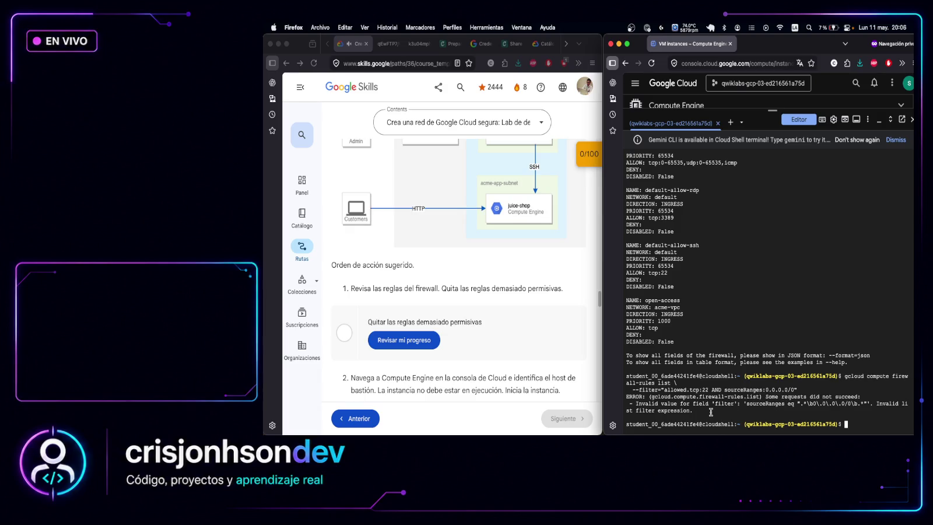
{"action": "mouse_move", "coordinate": [861, 425]}
{"action": "left_mouse_down"}
{"action": "mouse_move", "coordinate": [607, 395]}
{"action": "mouse_move", "coordinate": [614, 377]}
{"action": "left_mouse_up"}
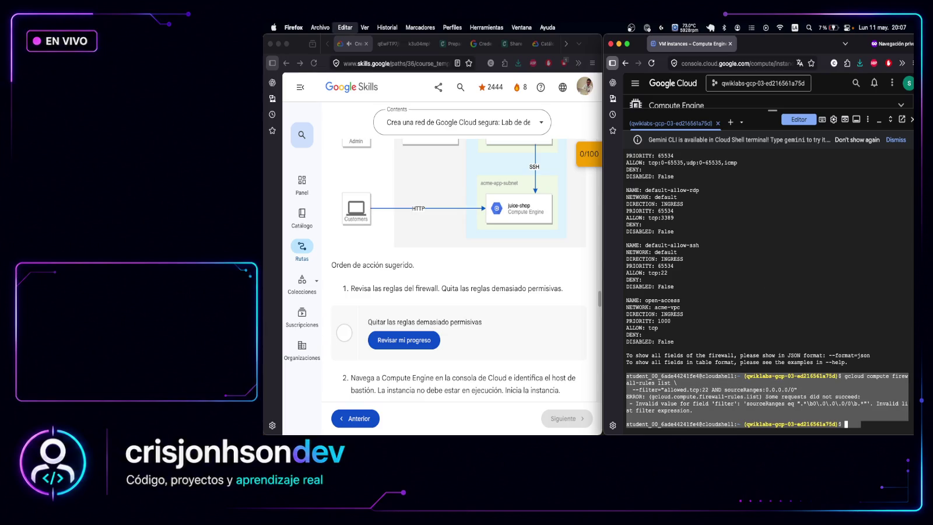
{"action": "key", "text": "super+Tab"}
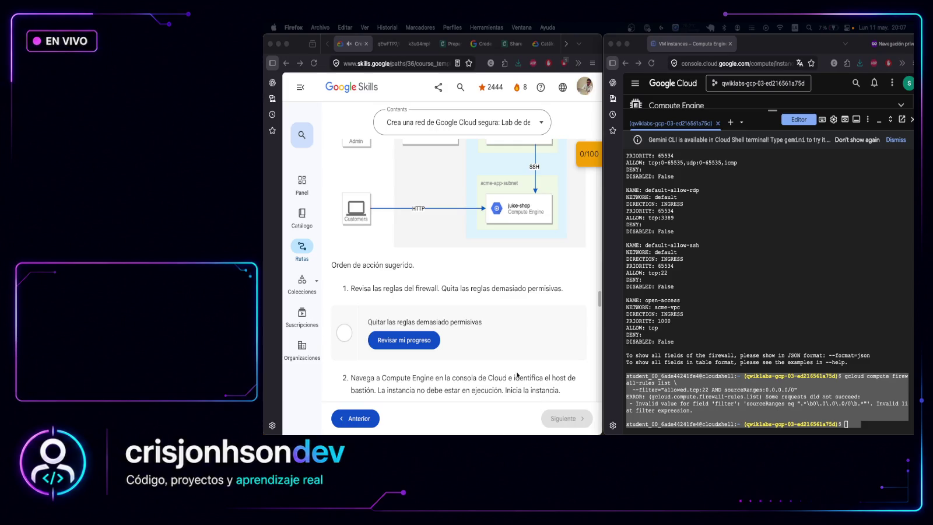
Run the filtered tcp:22 firewall-rules table listing and select the allowed.tcp warning
{"action": "left_click", "coordinate": [861, 424]}
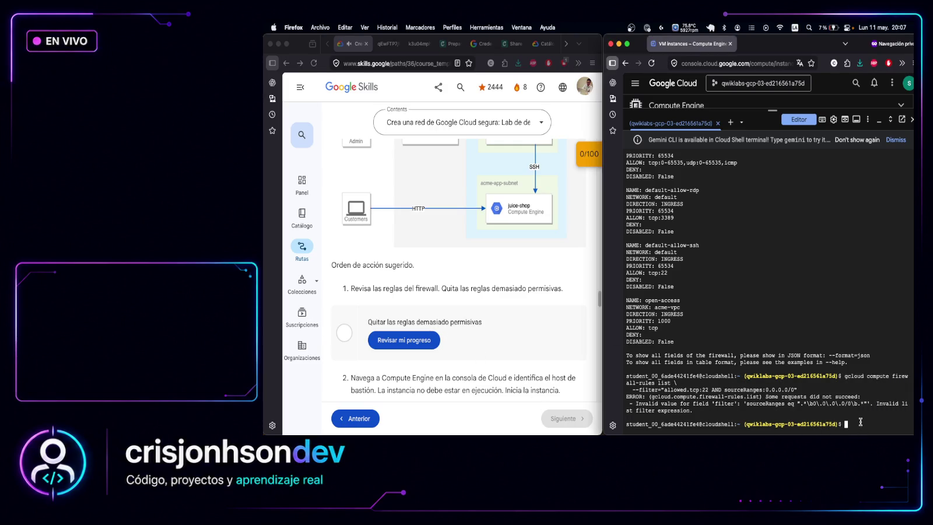
{"action": "type", "text": "gcloud compute firewall-rules list \\   --filter=\"allowed.tcp:22\" \\   --format=\"table(name,network,direction,sourceRanges,allowed,targetTags)\""}
{"action": "key", "text": "Return"}
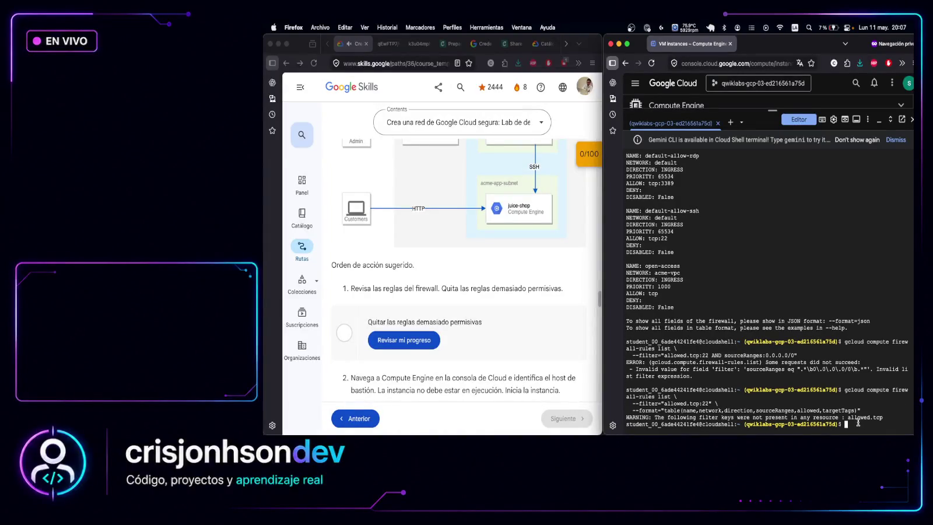
{"action": "left_click_drag", "start_coordinate": [888, 418], "coordinate": [841, 418]}
{"action": "right_click", "coordinate": [840, 417]}
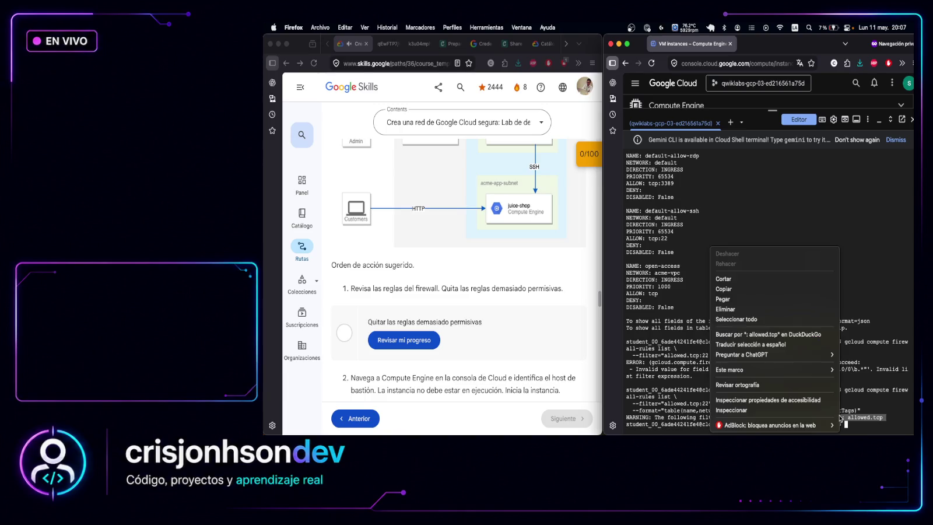
{"action": "left_click_drag", "start_coordinate": [776, 420], "coordinate": [742, 289]}
{"action": "left_click", "coordinate": [741, 290]}
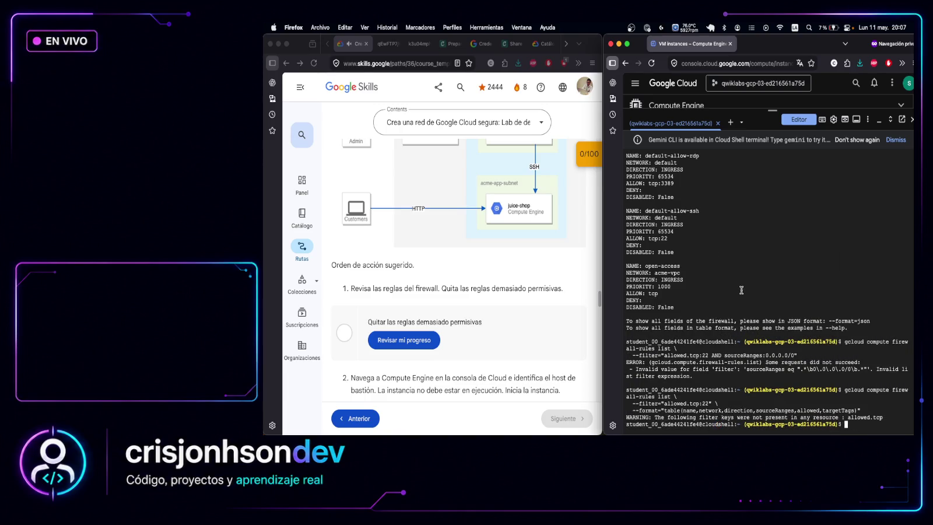
Review the listed rules, inspecting default-allow-internal's tcp:0-65535 range and the open-access entry
{"action": "scroll", "coordinate": [708, 291], "scroll_direction": "up", "scroll_amount": 3}
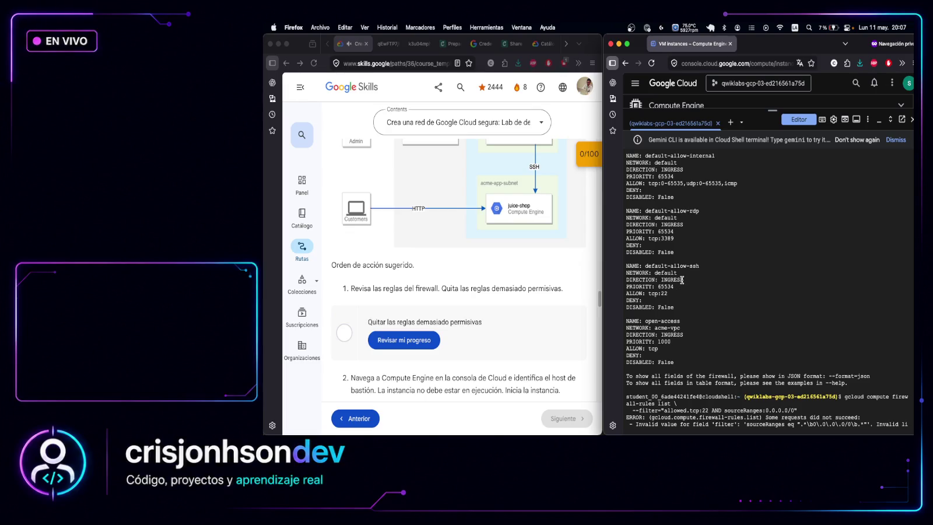
{"action": "scroll", "coordinate": [679, 277], "scroll_direction": "up", "scroll_amount": 5}
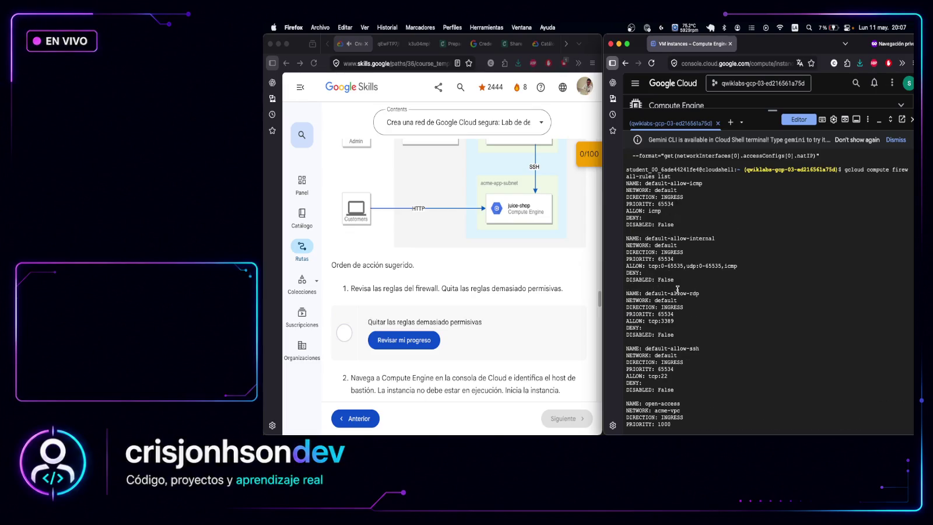
{"action": "mouse_move", "coordinate": [645, 267]}
{"action": "left_mouse_down"}
{"action": "mouse_move", "coordinate": [699, 267]}
{"action": "mouse_move", "coordinate": [683, 264]}
{"action": "left_mouse_up"}
{"action": "scroll", "coordinate": [662, 272], "scroll_direction": "up", "scroll_amount": 3}
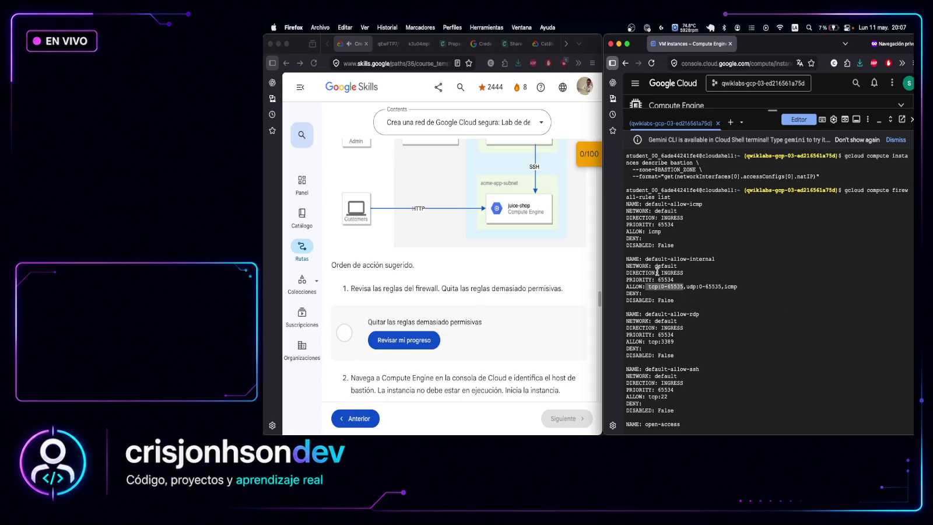
{"action": "scroll", "coordinate": [665, 263], "scroll_direction": "down", "scroll_amount": 5}
{"action": "scroll", "coordinate": [658, 298], "scroll_direction": "down", "scroll_amount": 1}
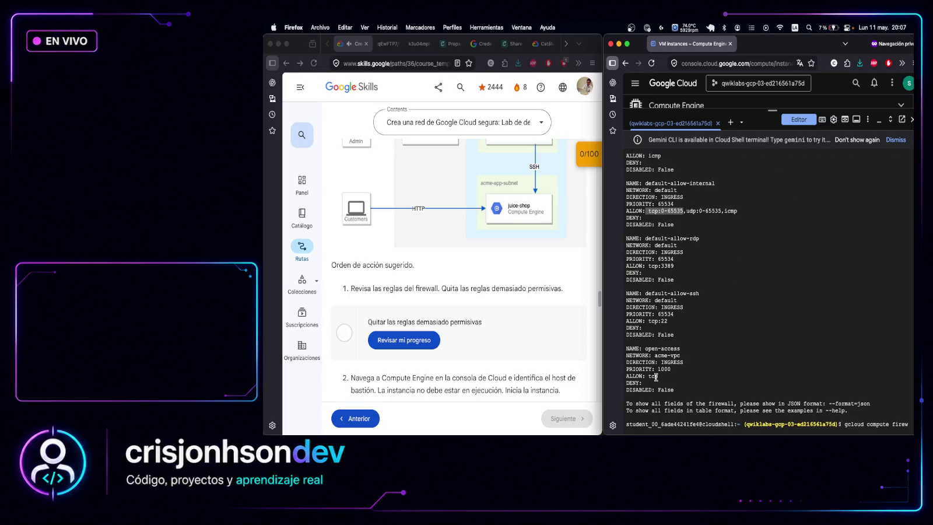
{"action": "scroll", "coordinate": [671, 280], "scroll_direction": "up", "scroll_amount": 3}
{"action": "left_click_drag", "start_coordinate": [681, 274], "coordinate": [627, 231]}
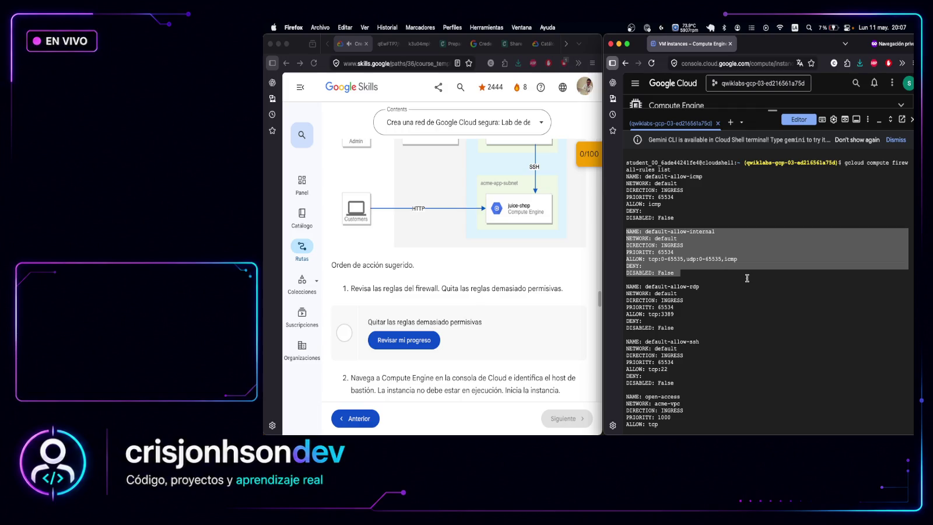
{"action": "left_click", "coordinate": [716, 205]}
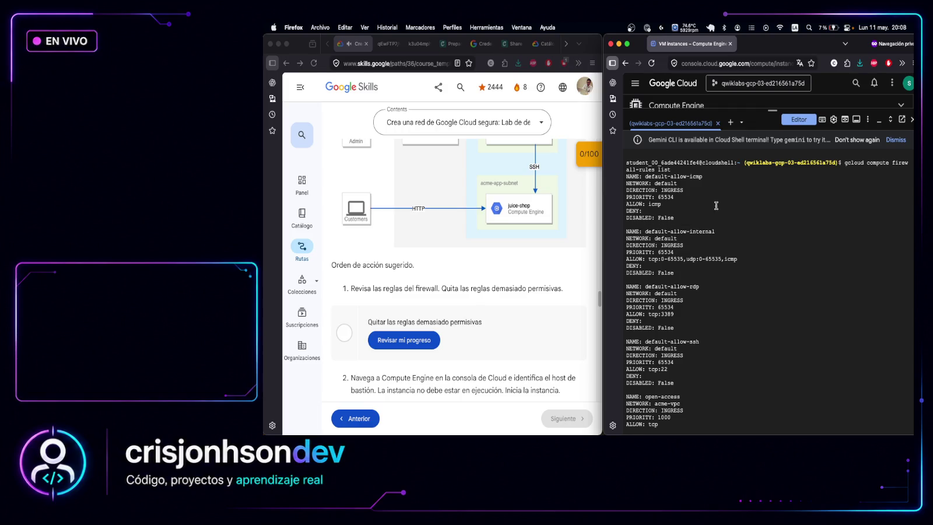
{"action": "mouse_move", "coordinate": [624, 163]}
{"action": "left_mouse_down"}
{"action": "mouse_move", "coordinate": [688, 426]}
{"action": "mouse_move", "coordinate": [688, 325]}
{"action": "mouse_move", "coordinate": [712, 334]}
{"action": "left_mouse_up"}
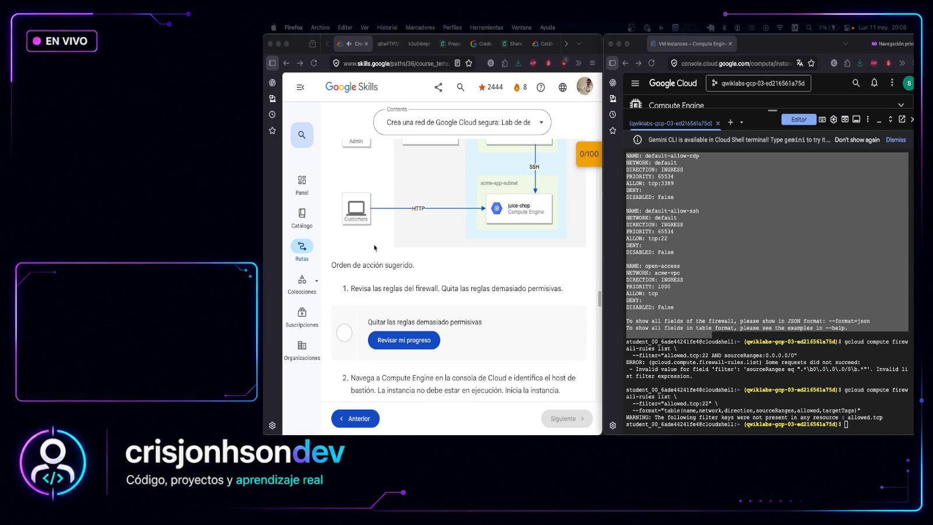
{"action": "left_click", "coordinate": [689, 277]}
{"action": "left_click", "coordinate": [690, 277]}
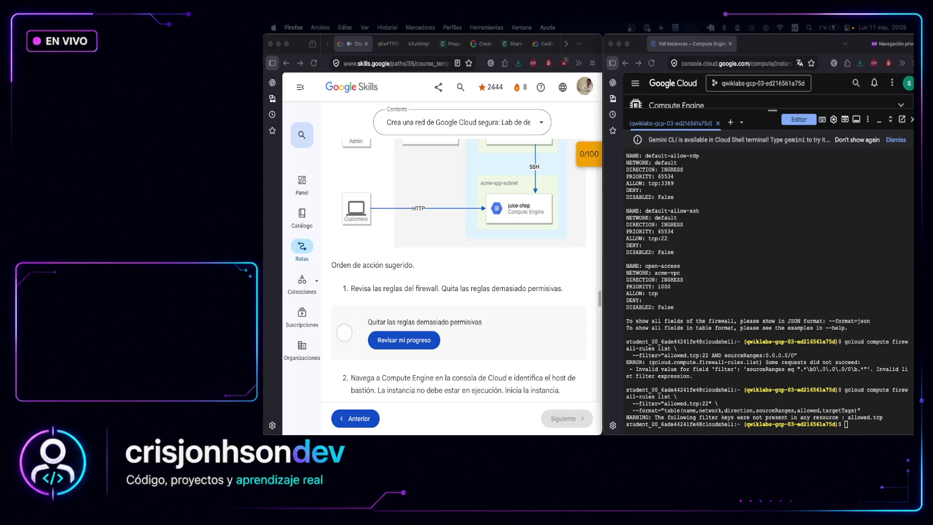
{"action": "left_click", "coordinate": [857, 433]}
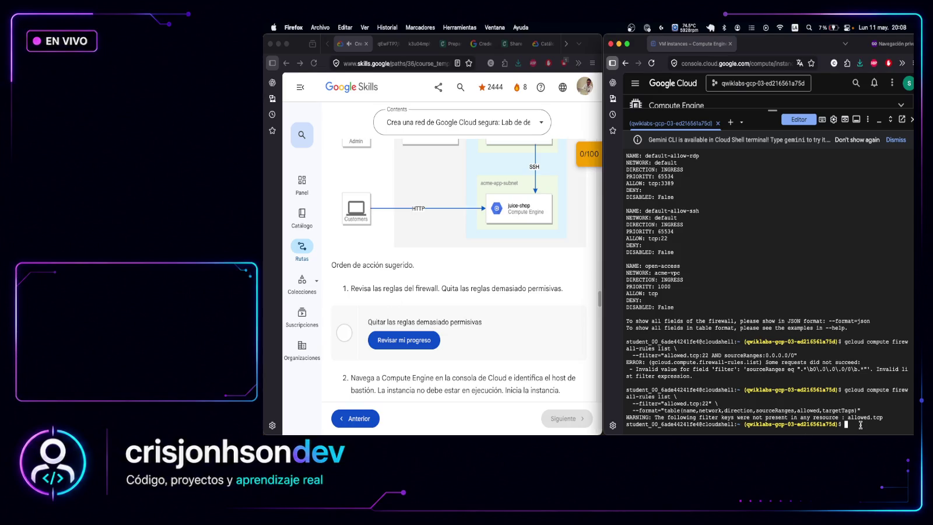
Delete the open-access firewall rule, confirming with y
{"action": "type", "text": "gcloud compute firewall-rules delete open-access"}
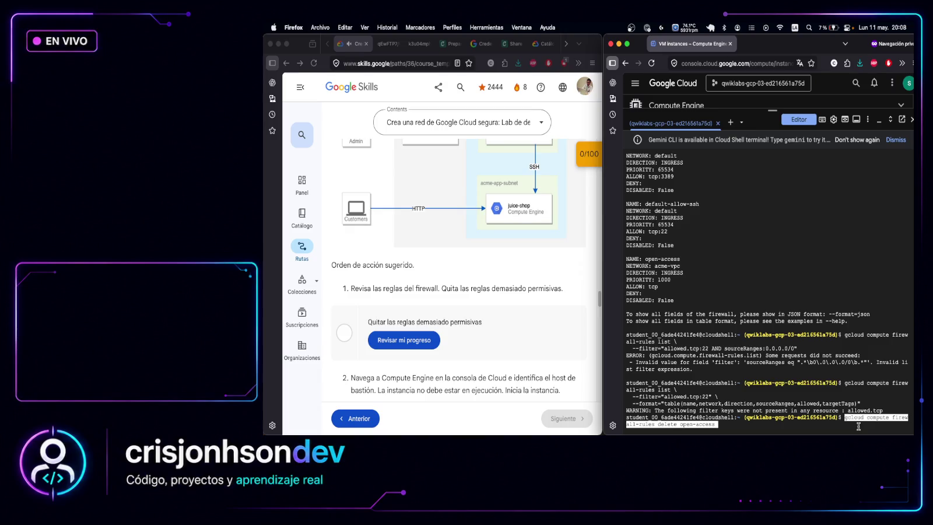
{"action": "key", "text": "Return"}
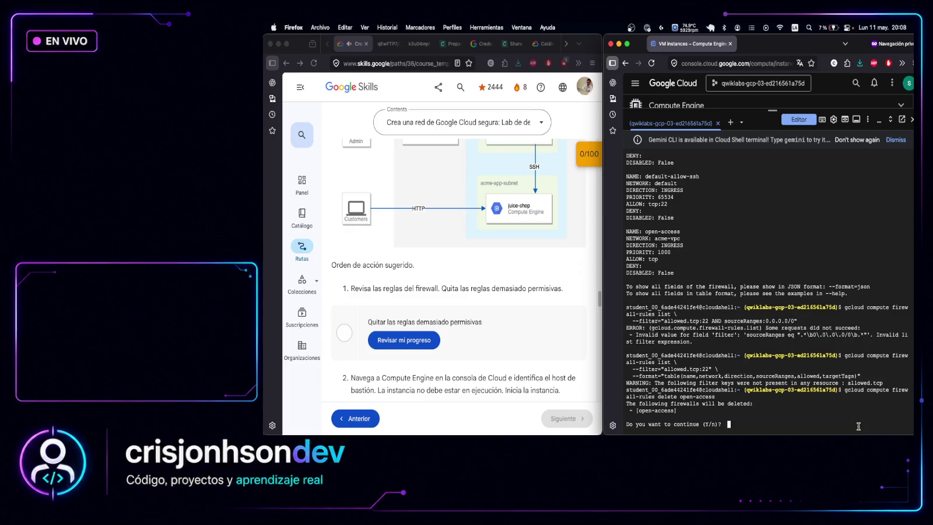
{"action": "type", "text": "y"}
{"action": "key", "text": "Return"}
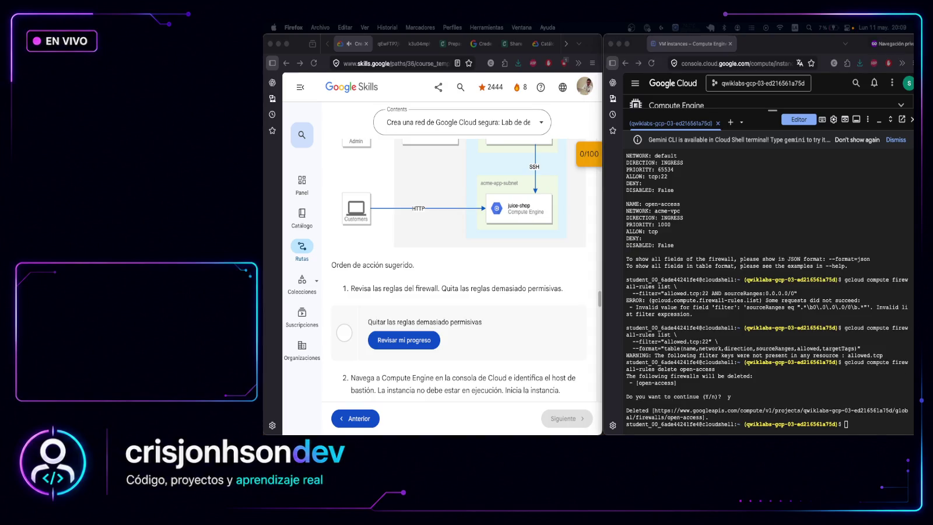
Check lab progress and compare the open-access name in the output and the delete command
{"action": "left_click", "coordinate": [404, 340]}
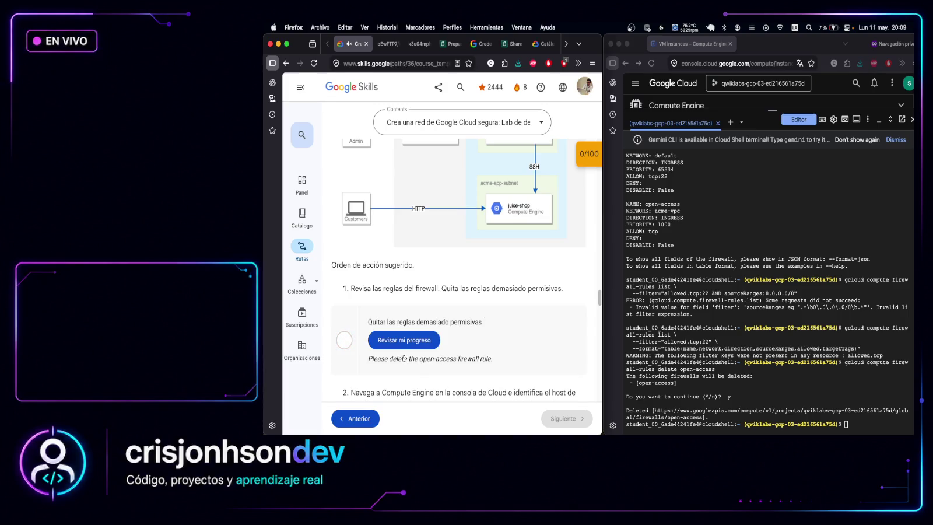
{"action": "left_click_drag", "start_coordinate": [403, 359], "coordinate": [494, 360]}
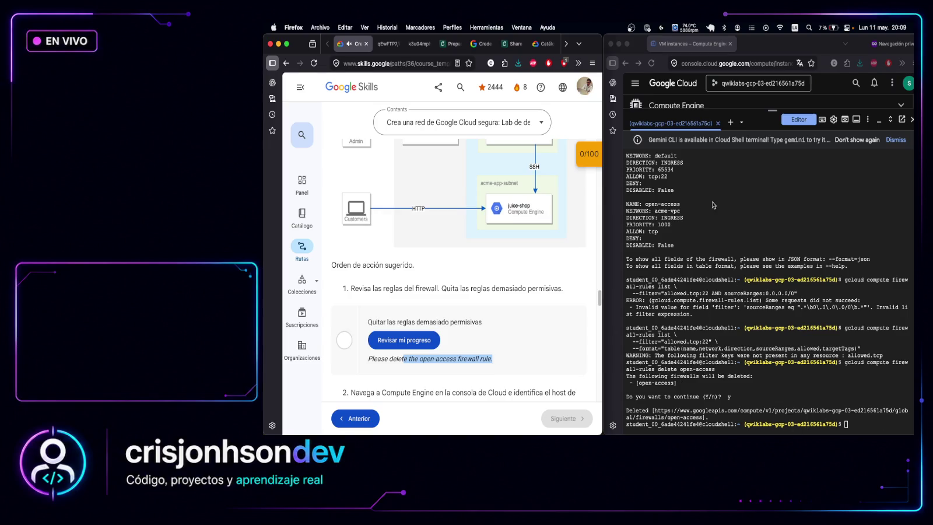
{"action": "left_click", "coordinate": [647, 206]}
{"action": "left_click_drag", "start_coordinate": [690, 204], "coordinate": [628, 204]}
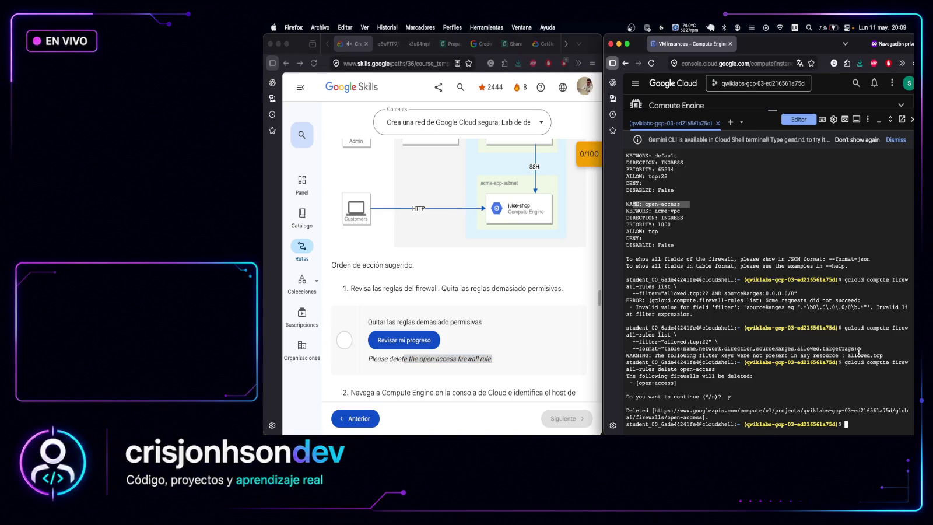
{"action": "left_click_drag", "start_coordinate": [722, 369], "coordinate": [678, 369]}
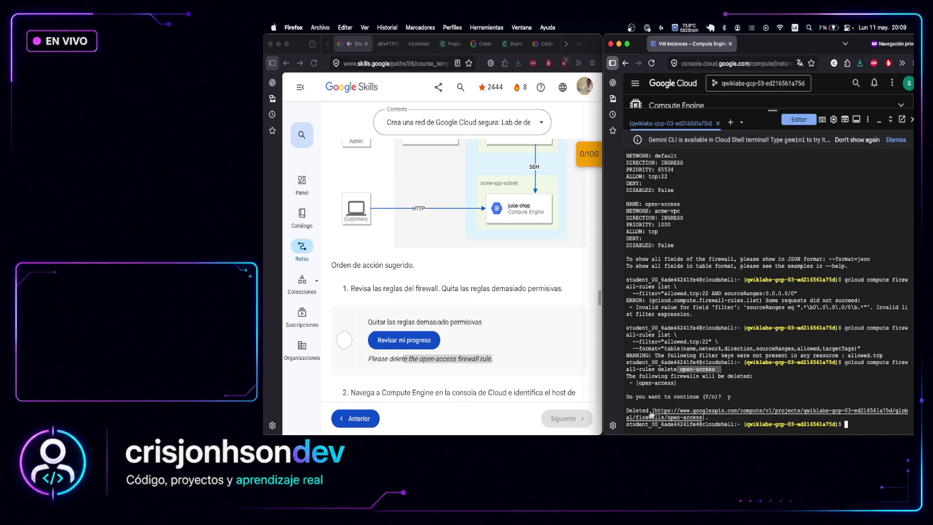
{"action": "left_click", "coordinate": [871, 427]}
Rerun the firewall-rules listing from history to verify open-access is gone
{"action": "key", "text": "Up"}
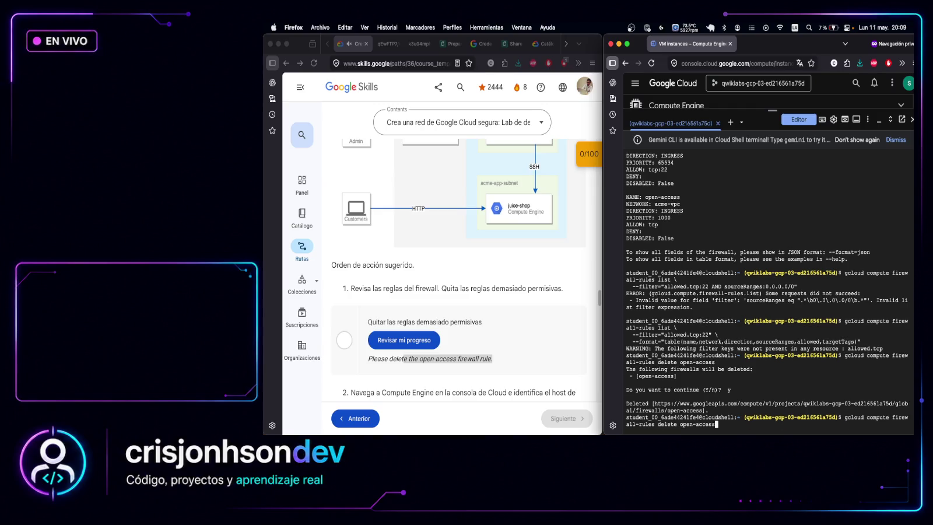
{"action": "key", "text": "Up"}
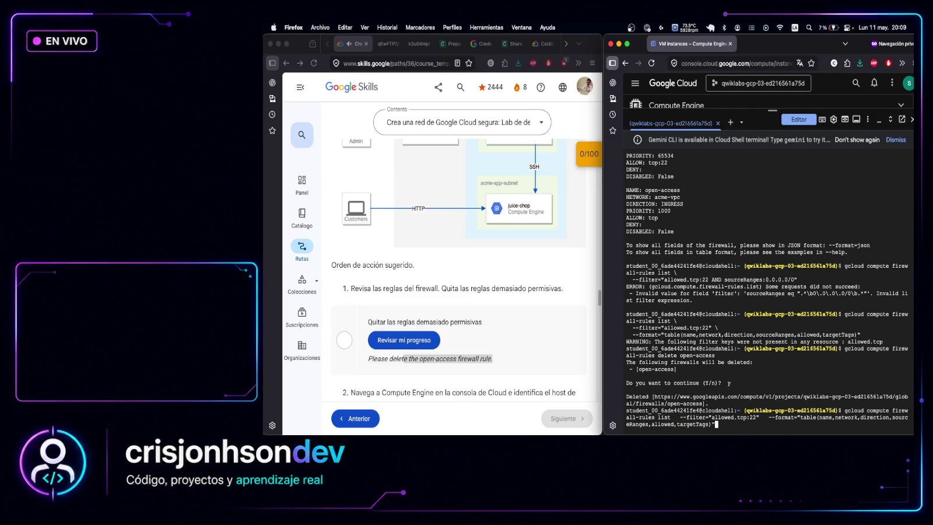
{"action": "key", "text": "Up"}
{"action": "key", "text": "Up"}
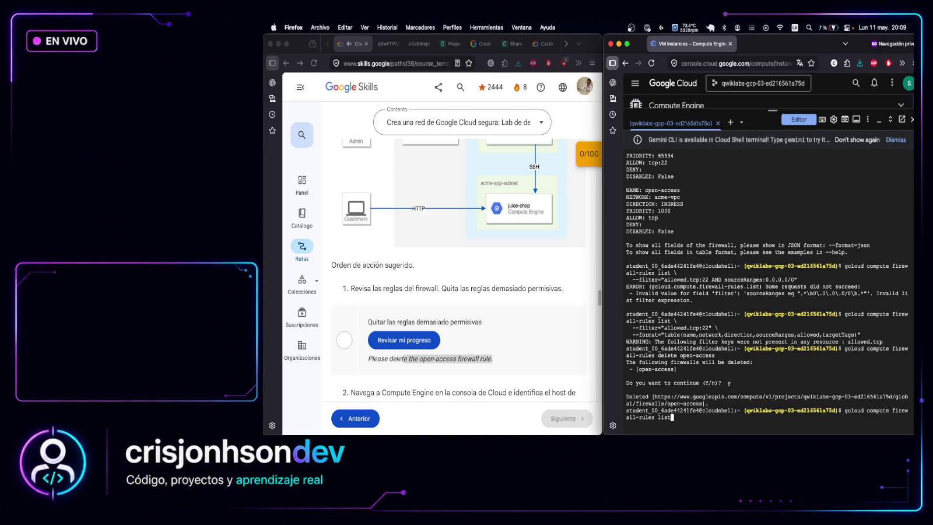
{"action": "key", "text": "Return"}
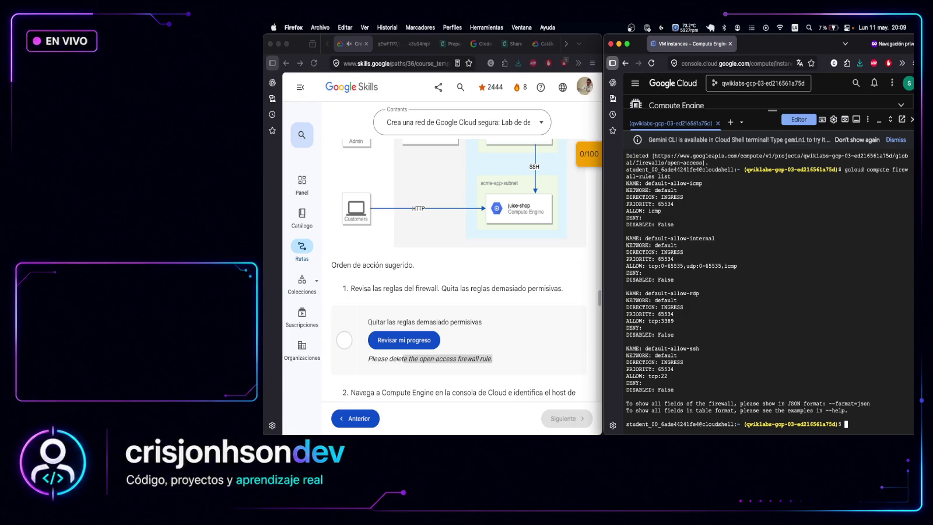
{"action": "scroll", "coordinate": [753, 264], "scroll_direction": "up", "scroll_amount": 5}
{"action": "scroll", "coordinate": [752, 264], "scroll_direction": "down", "scroll_amount": 5}
{"action": "left_click", "coordinate": [412, 344]}
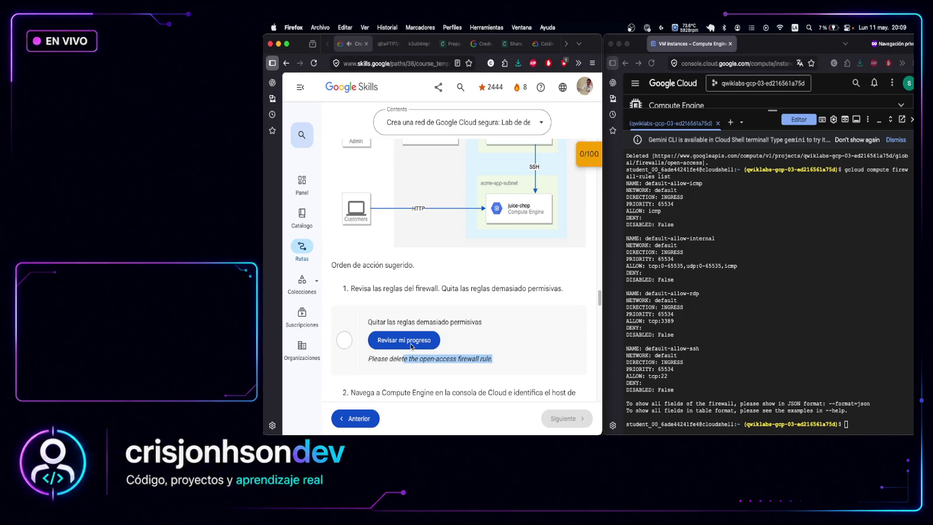
Check progress on the permissive-rule cleanup and bastion-start tasks, then read step 3's SSH requirement
{"action": "left_click", "coordinate": [411, 342]}
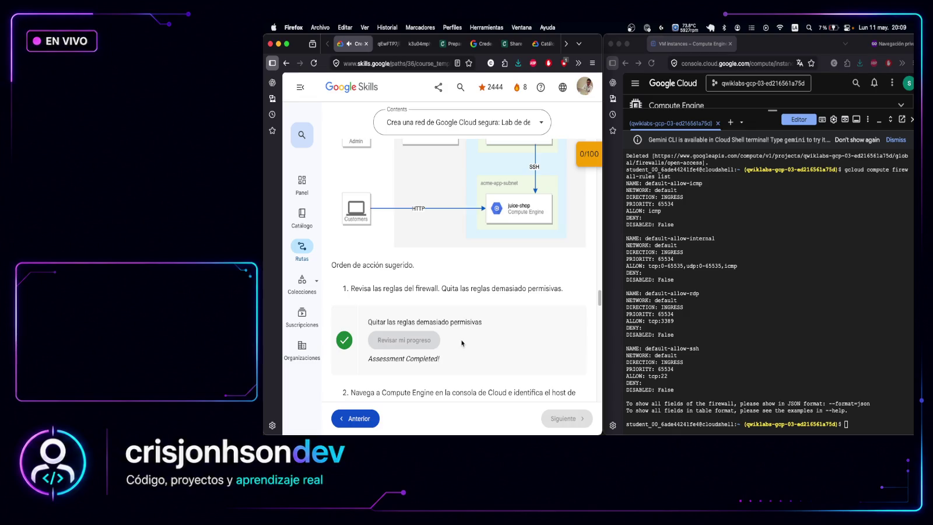
{"action": "scroll", "coordinate": [464, 317], "scroll_direction": "down", "scroll_amount": 2}
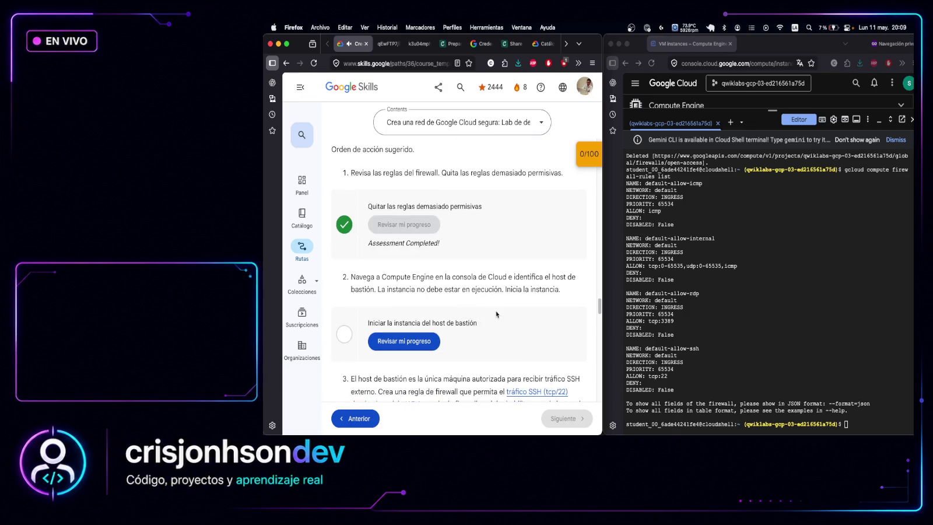
{"action": "left_click", "coordinate": [404, 342]}
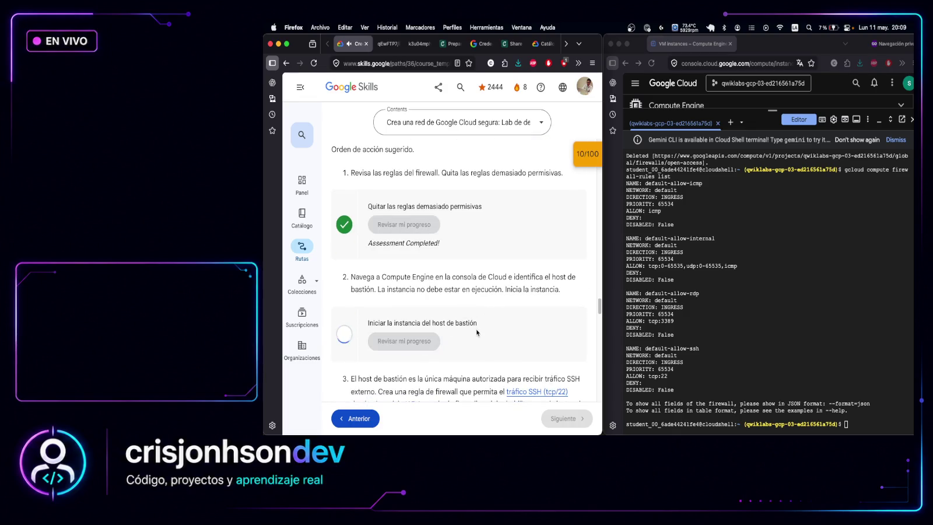
{"action": "scroll", "coordinate": [476, 330], "scroll_direction": "down", "scroll_amount": 2}
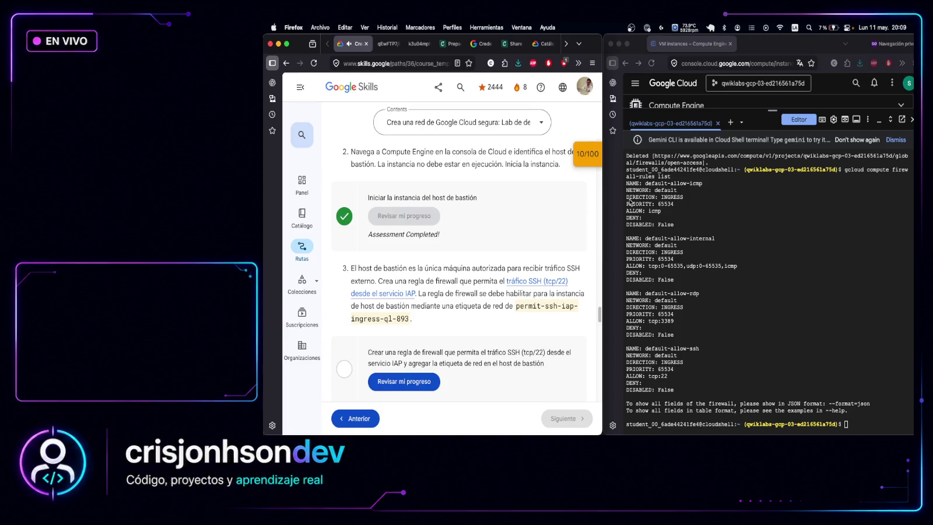
{"action": "mouse_move", "coordinate": [467, 268]}
{"action": "left_mouse_down"}
{"action": "mouse_move", "coordinate": [589, 268]}
{"action": "mouse_move", "coordinate": [475, 268]}
{"action": "mouse_move", "coordinate": [479, 281]}
{"action": "mouse_move", "coordinate": [534, 284]}
{"action": "left_mouse_up"}
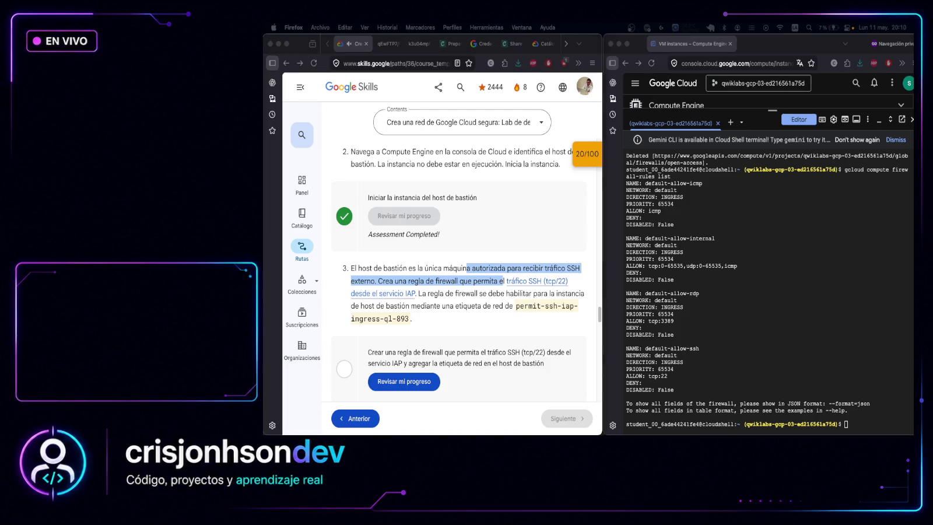
Run gcloud add-tags on bastion in $BASTION_ZONE with tag permit-ssh-iap-ingress-ql-893
{"action": "left_click", "coordinate": [844, 415]}
{"action": "key", "text": "super+v"}
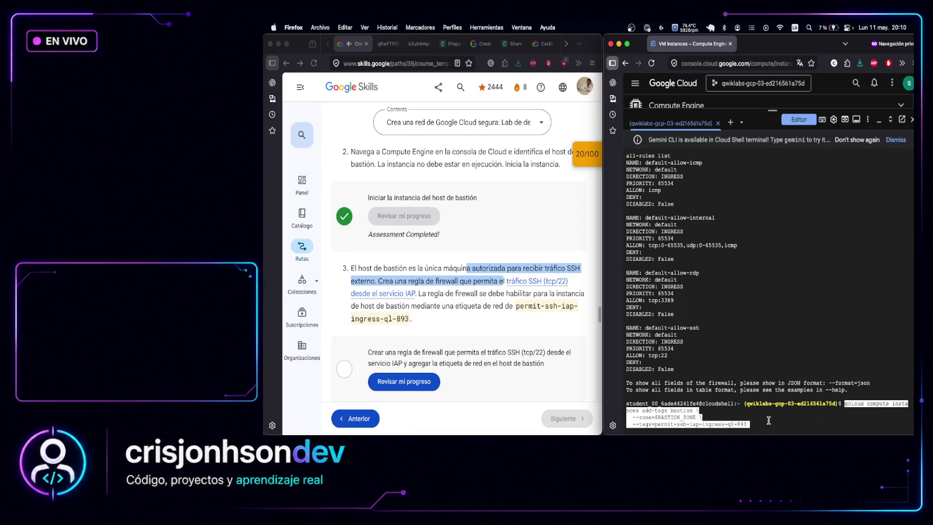
{"action": "key", "text": "Return"}
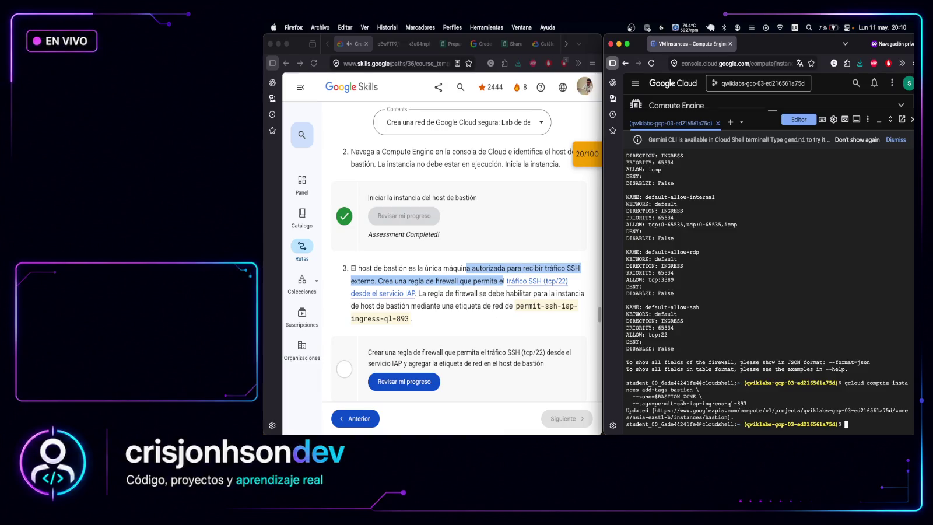
{"action": "key", "text": "super+Tab"}
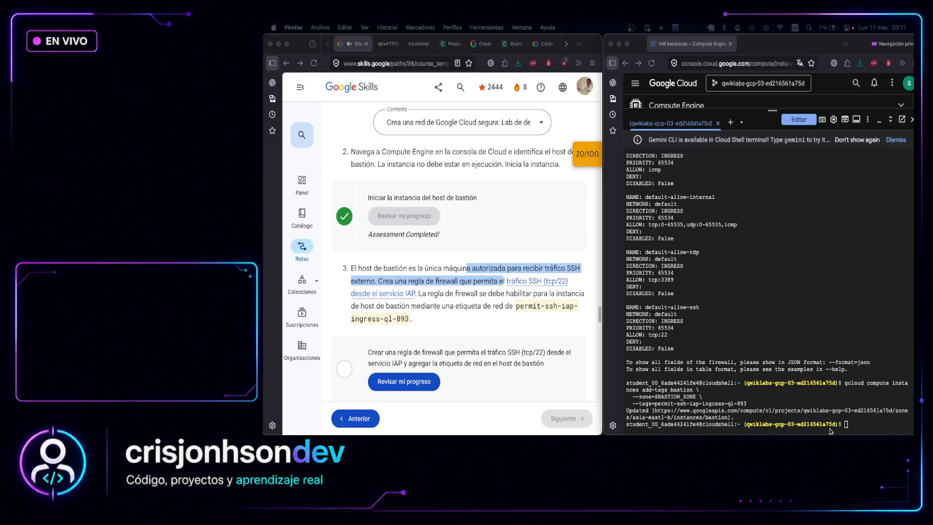
List the VPC networks with gcloud compute networks list to identify acme-vpc
{"action": "left_click", "coordinate": [862, 424]}
{"action": "type", "text": "gcloud compute networks list"}
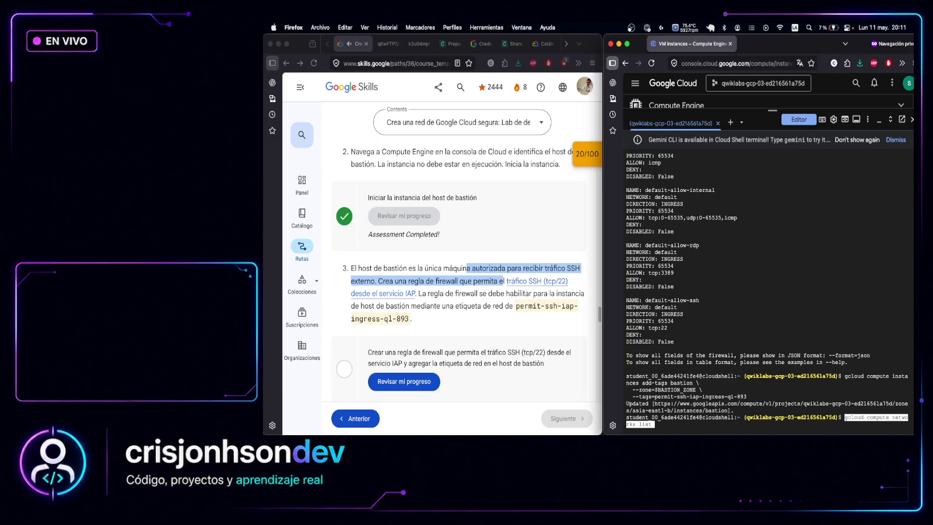
{"action": "key", "text": "Return"}
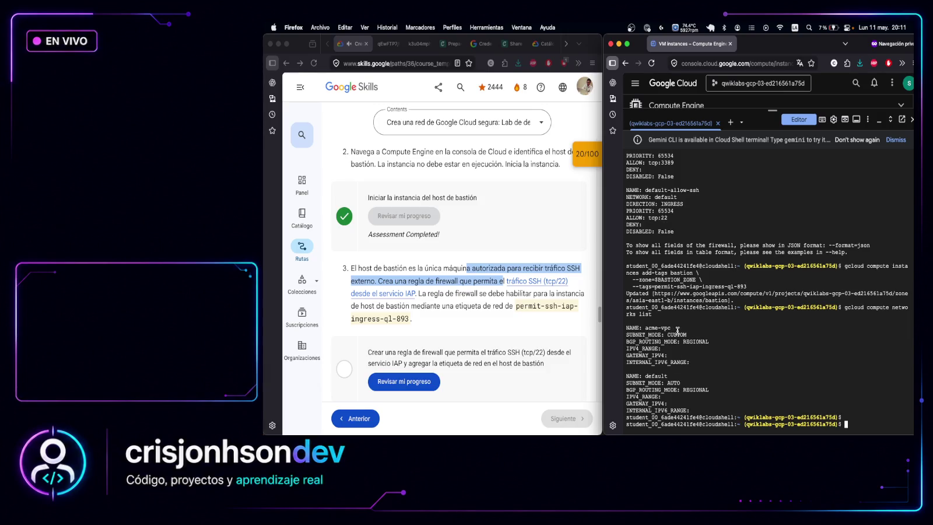
{"action": "left_click_drag", "start_coordinate": [675, 326], "coordinate": [628, 326]}
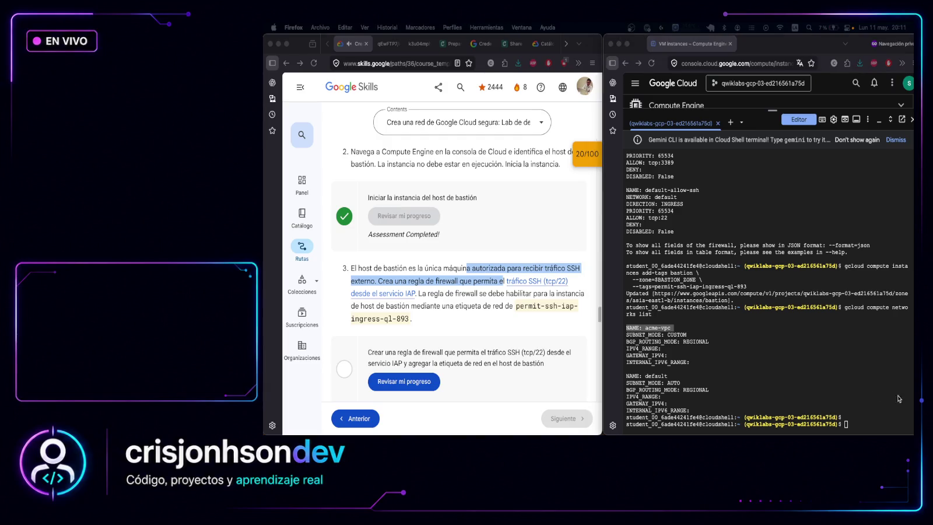
Create allow-ssh-iap-ingress-ql-893 allowing tcp:22 from 35.235.240.0/20, then check lab progress
{"action": "left_click", "coordinate": [709, 371]}
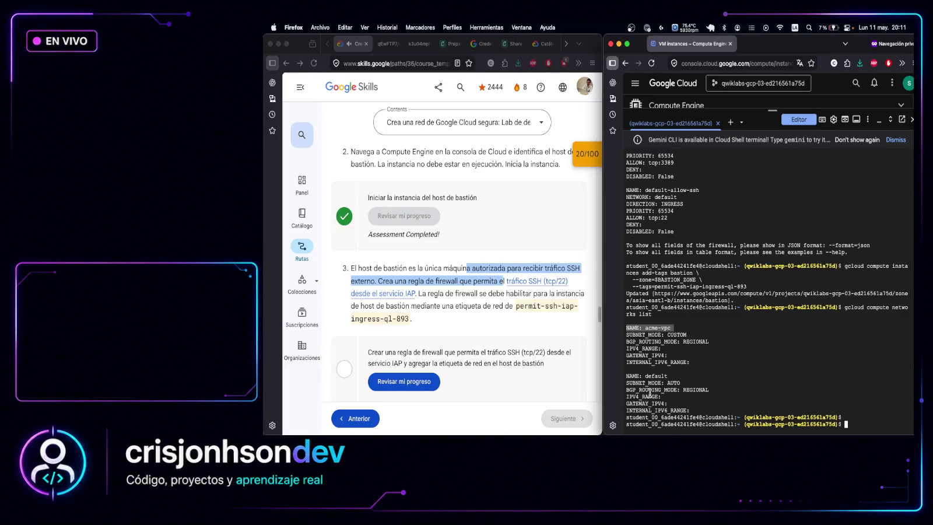
{"action": "key", "text": "super+v"}
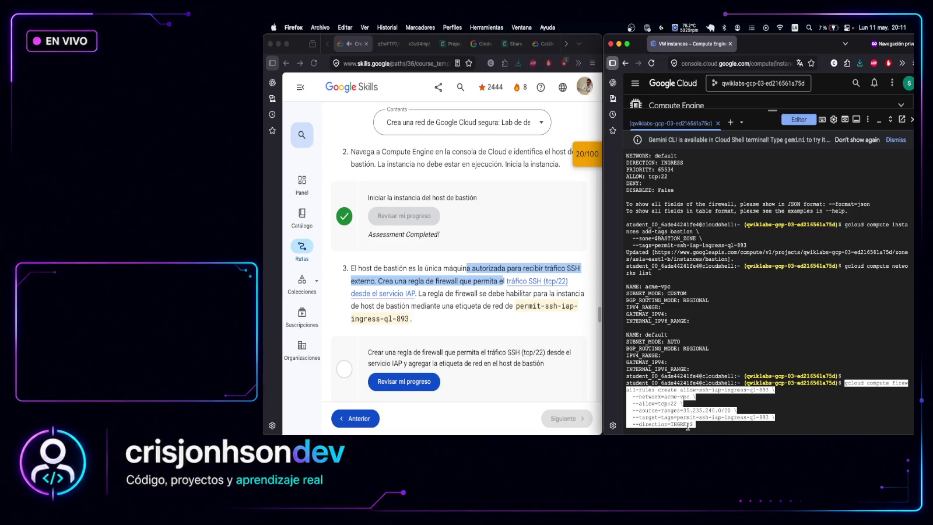
{"action": "key", "text": "Return"}
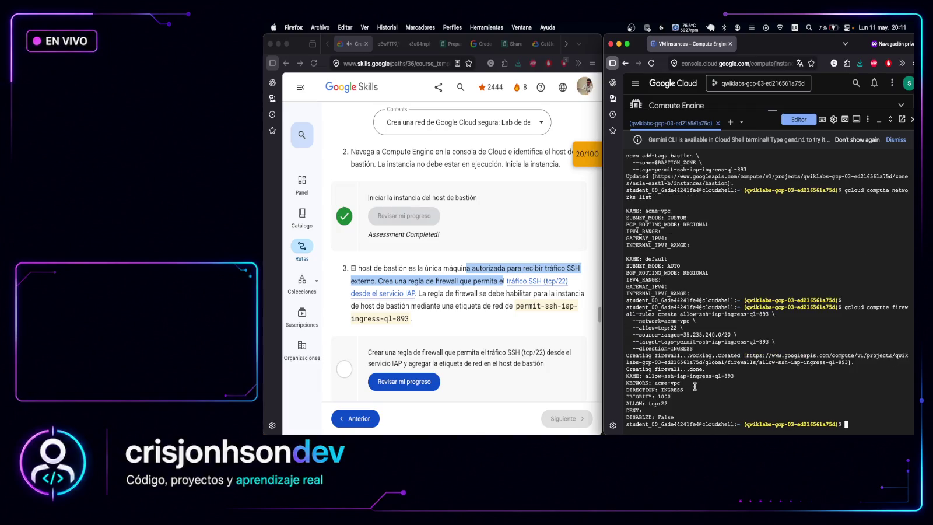
{"action": "left_click_drag", "start_coordinate": [679, 404], "coordinate": [627, 396]}
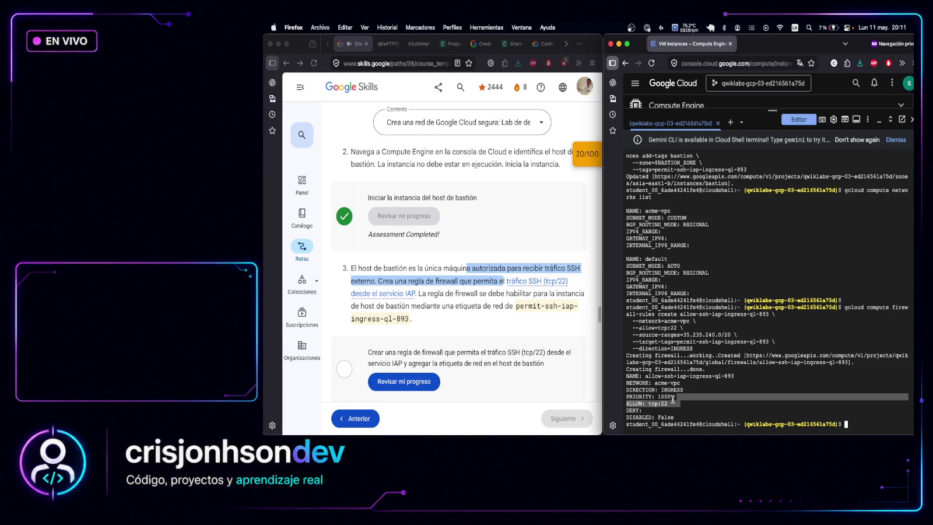
{"action": "scroll", "coordinate": [465, 342], "scroll_direction": "down", "scroll_amount": 1}
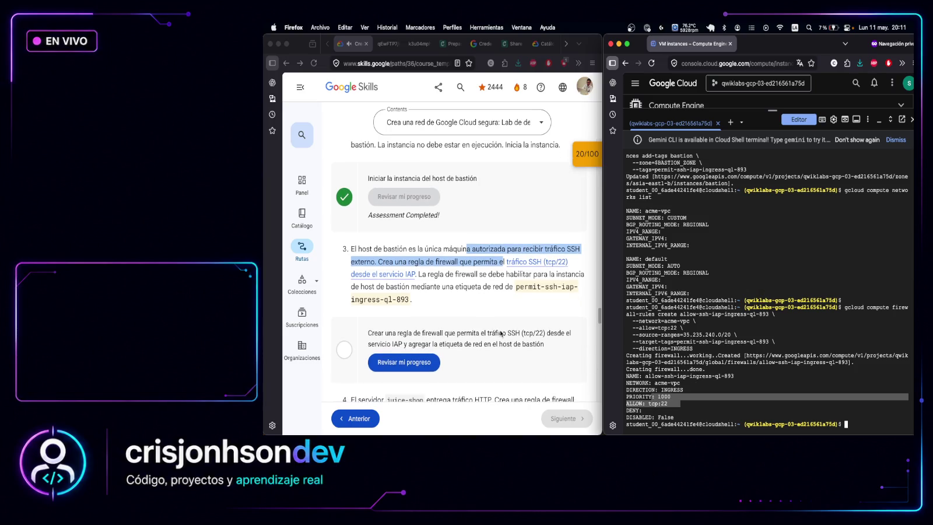
{"action": "left_click", "coordinate": [432, 362]}
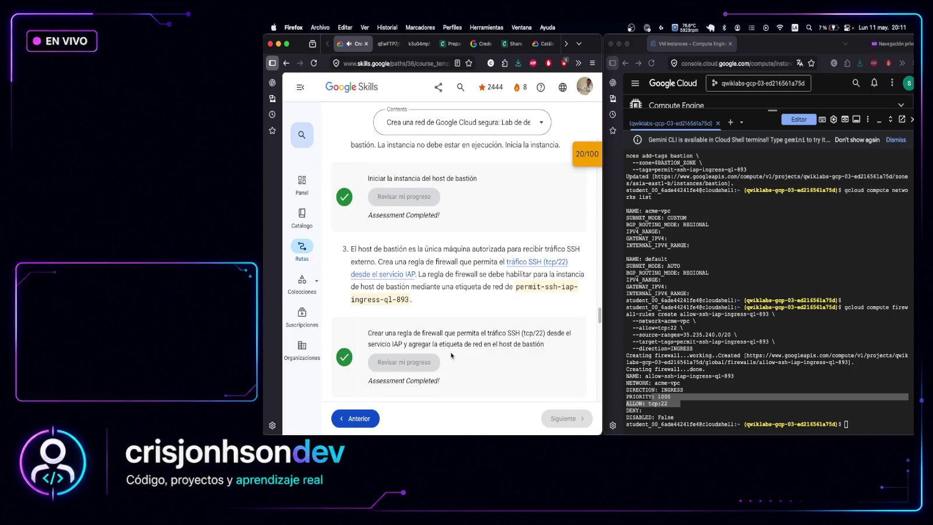
{"action": "scroll", "coordinate": [409, 339], "scroll_direction": "down", "scroll_amount": 1}
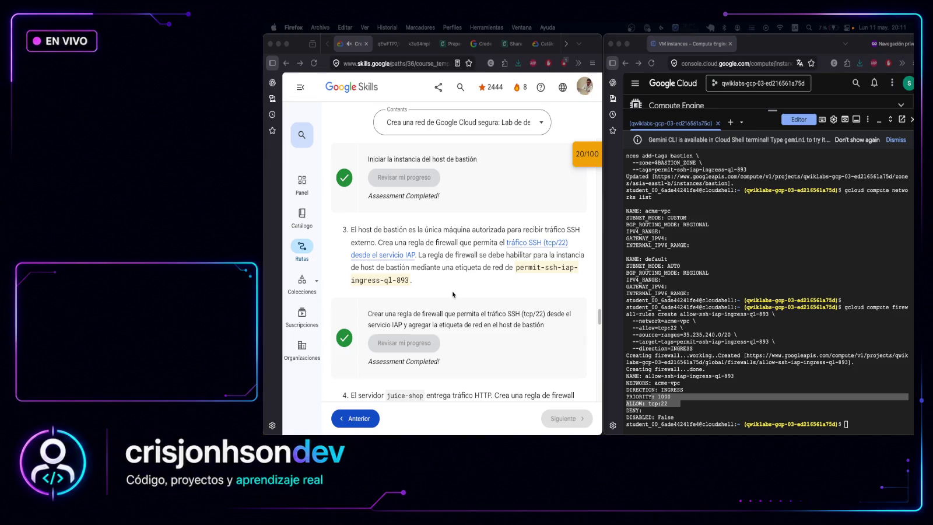
Shrink Cloud Shell to reveal the VM instances list and refresh it
{"action": "scroll", "coordinate": [454, 295], "scroll_direction": "down", "scroll_amount": 3}
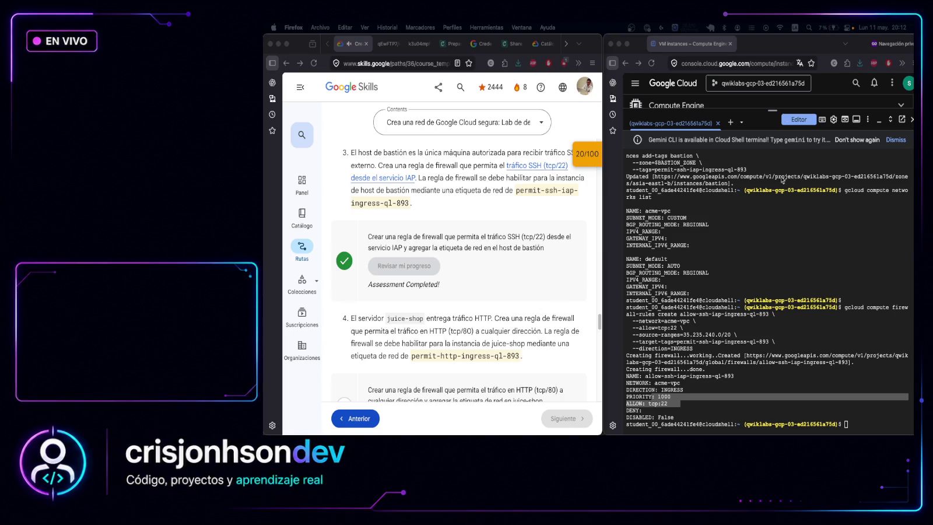
{"action": "left_click", "coordinate": [771, 111]}
{"action": "left_click_drag", "start_coordinate": [772, 111], "coordinate": [767, 290]}
{"action": "right_click", "coordinate": [821, 133]}
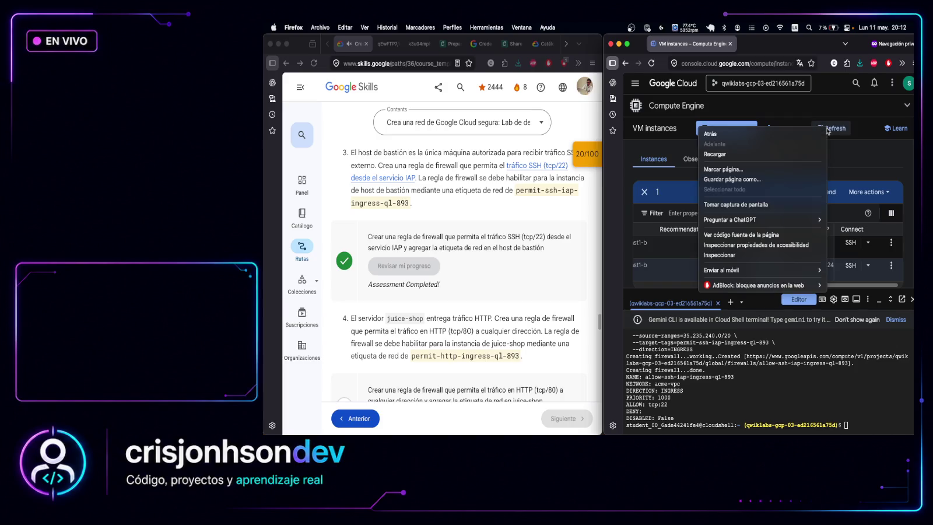
{"action": "key", "text": "Escape"}
{"action": "left_click", "coordinate": [838, 130]}
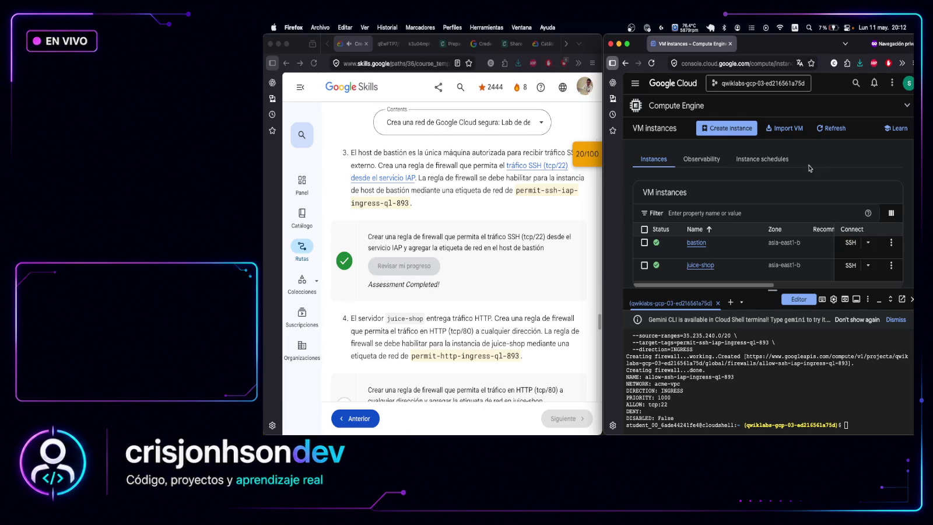
{"action": "left_click", "coordinate": [834, 129]}
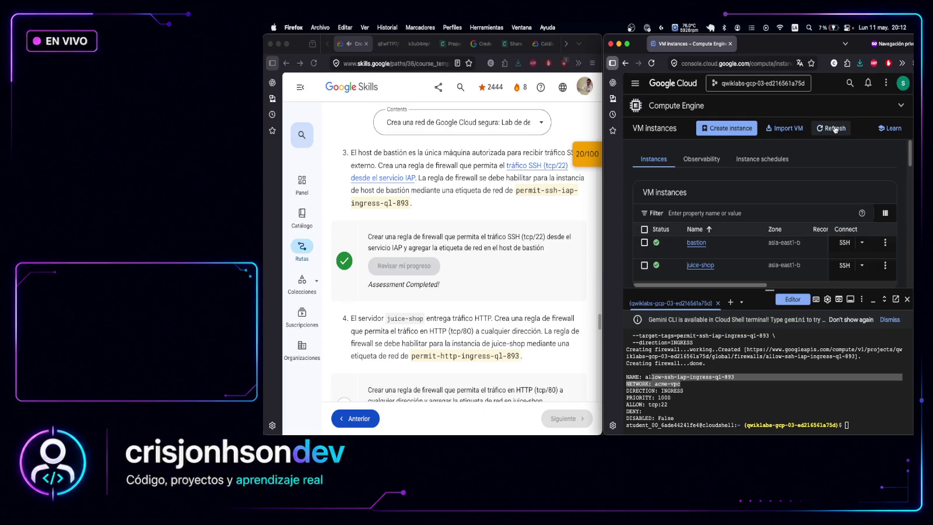
Copy juice-shop's external IP, load it in a private tab, then close the tab
{"action": "left_click_drag", "start_coordinate": [738, 285], "coordinate": [772, 286]}
{"action": "scroll", "coordinate": [782, 275], "scroll_direction": "right", "scroll_amount": 5}
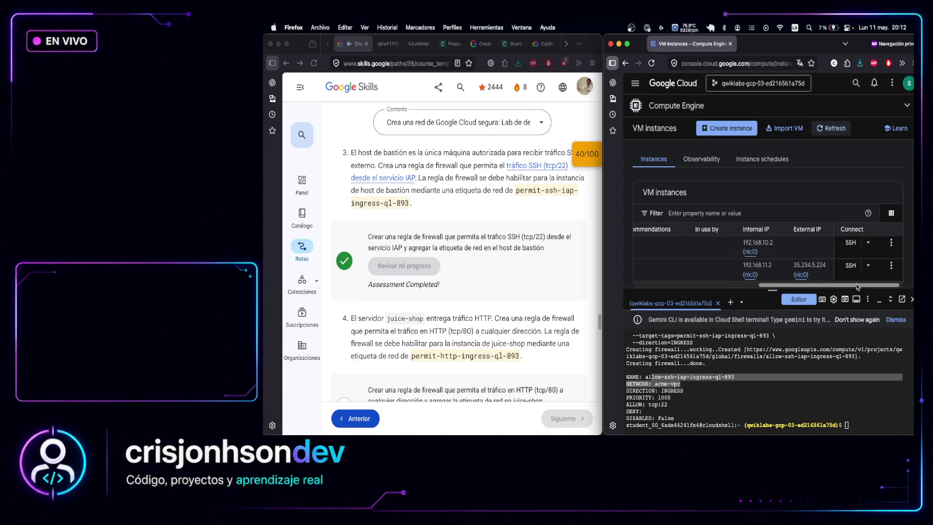
{"action": "left_click", "coordinate": [809, 275]}
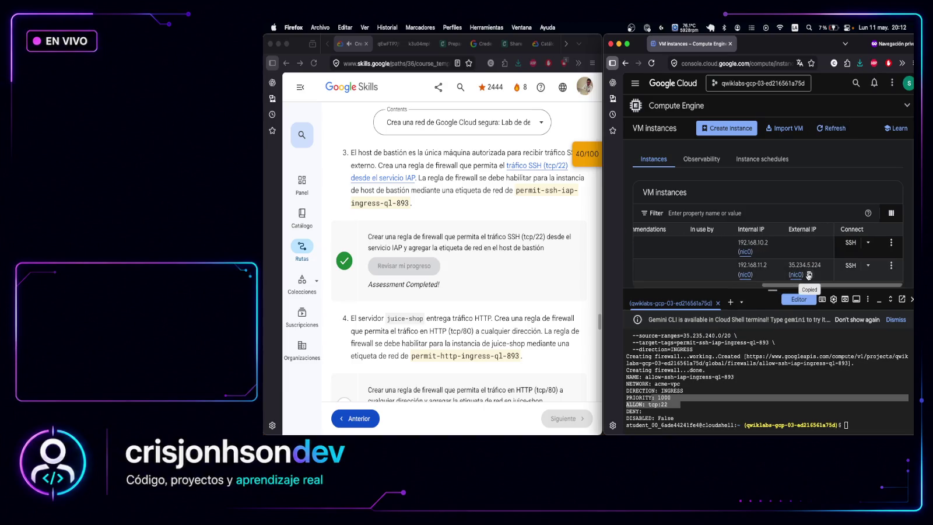
{"action": "key", "text": "super+t"}
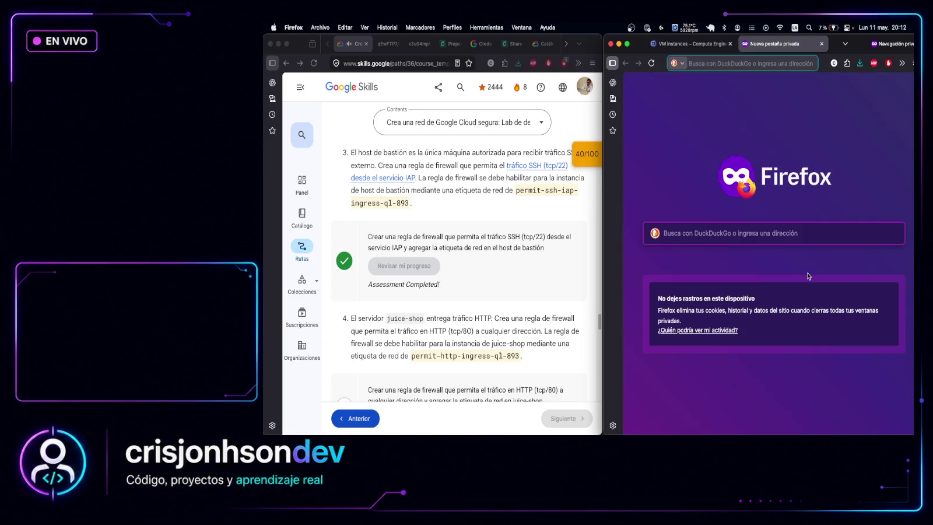
{"action": "key", "text": "super+v"}
{"action": "key", "text": "Return"}
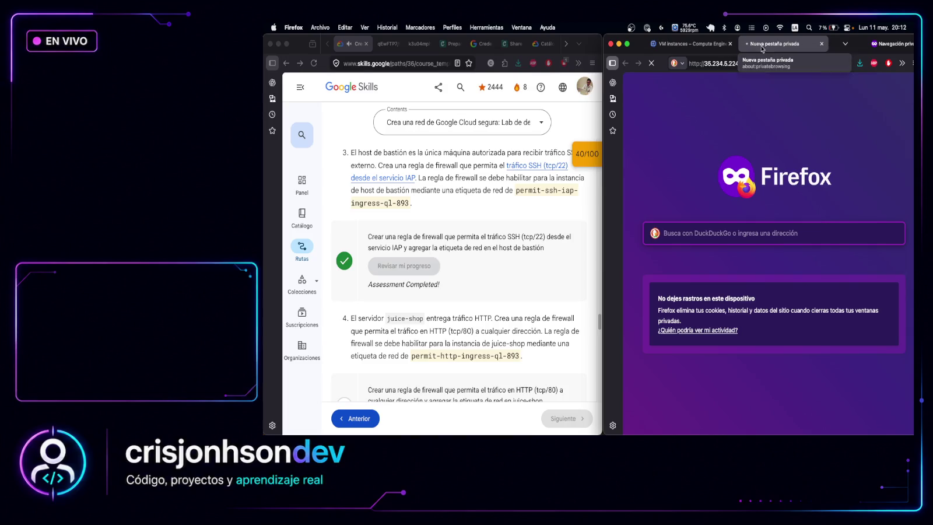
{"action": "left_click", "coordinate": [822, 43]}
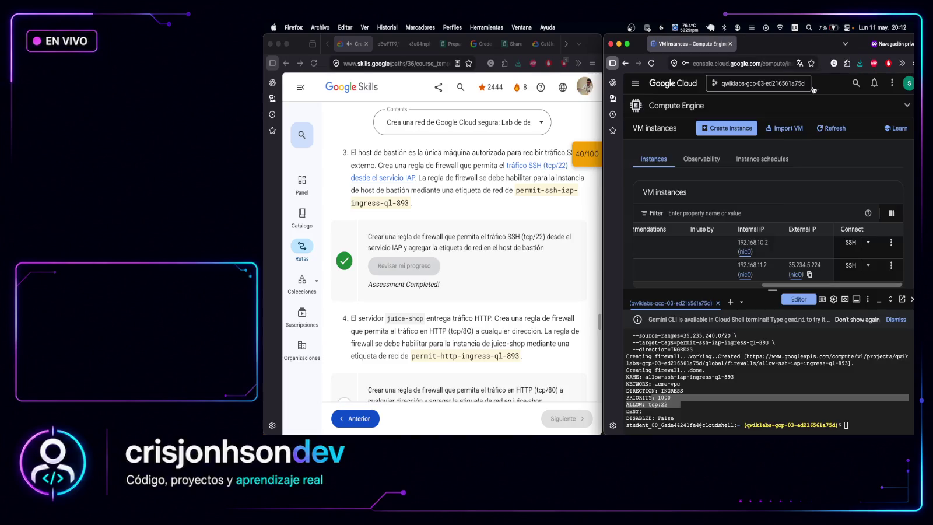
{"action": "scroll", "coordinate": [824, 282], "scroll_direction": "down", "scroll_amount": 1}
{"action": "scroll", "coordinate": [811, 277], "scroll_direction": "left", "scroll_amount": 2}
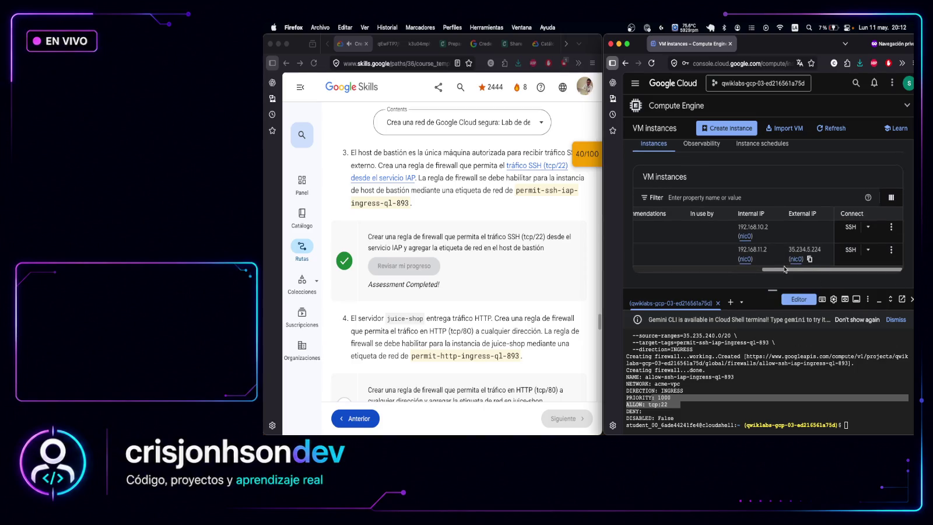
{"action": "scroll", "coordinate": [768, 266], "scroll_direction": "left", "scroll_amount": 3}
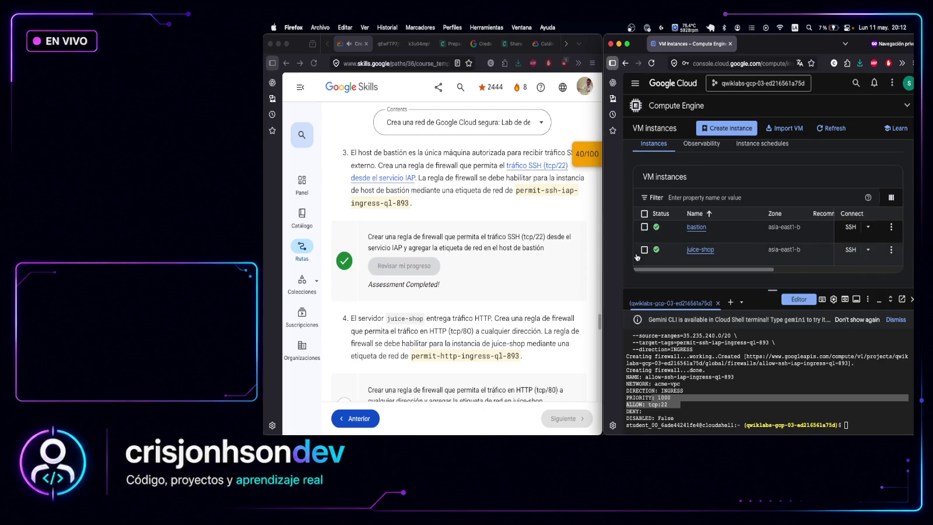
{"action": "scroll", "coordinate": [460, 251], "scroll_direction": "down", "scroll_amount": 2}
{"action": "left_click", "coordinate": [443, 257]}
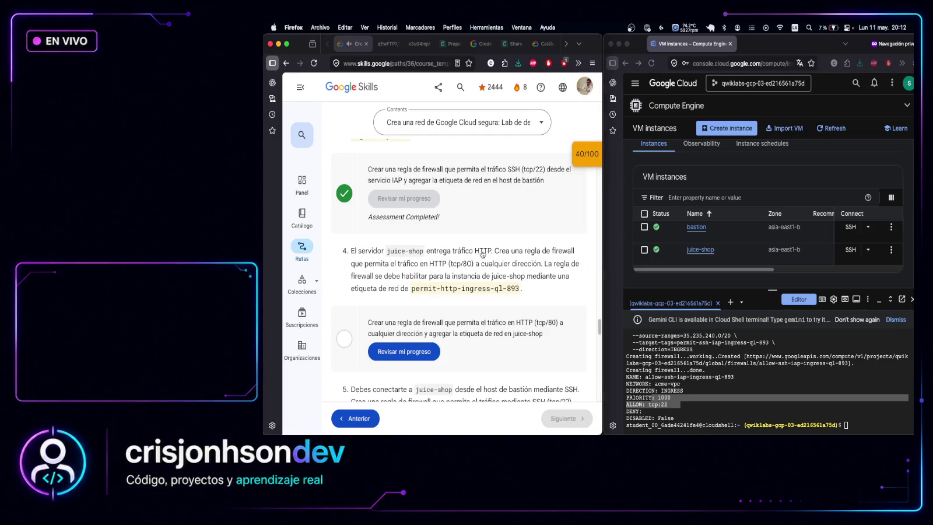
Tag juice-shop, then create allow-http-ingress-ql-893 admitting tcp:80 from 0.0.0.0/0 on acme-vpc
{"action": "mouse_move", "coordinate": [511, 252]}
{"action": "left_mouse_down"}
{"action": "mouse_move", "coordinate": [553, 252]}
{"action": "mouse_move", "coordinate": [475, 264]}
{"action": "mouse_move", "coordinate": [520, 290]}
{"action": "left_mouse_up"}
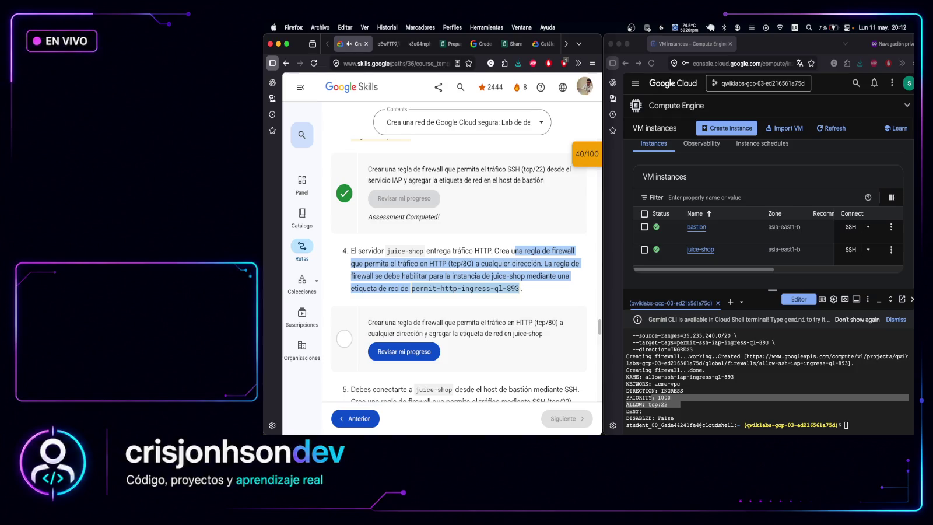
{"action": "key", "text": "super+Tab"}
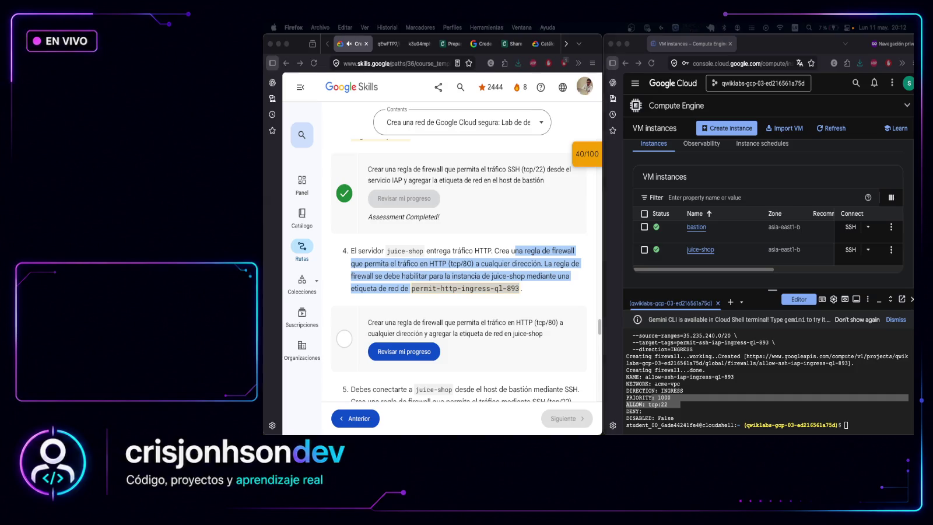
{"action": "left_click", "coordinate": [846, 425]}
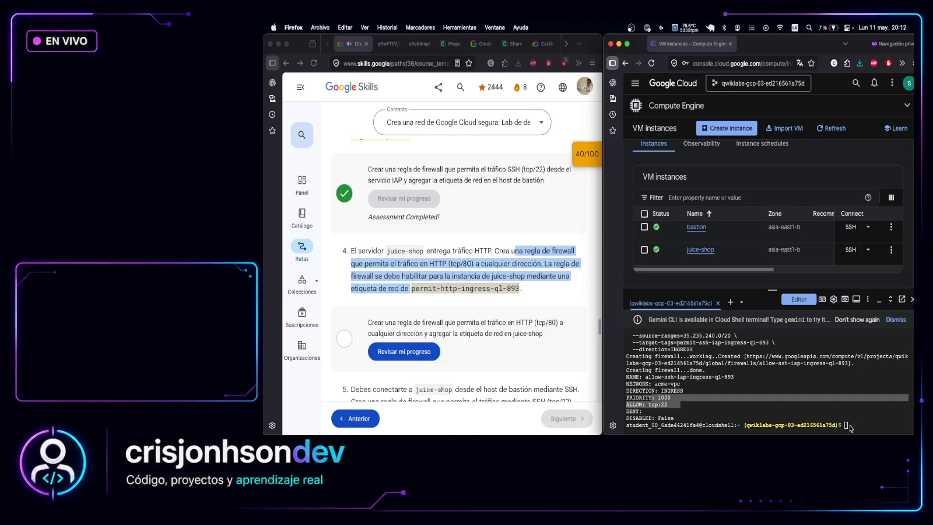
{"action": "key", "text": "super+v"}
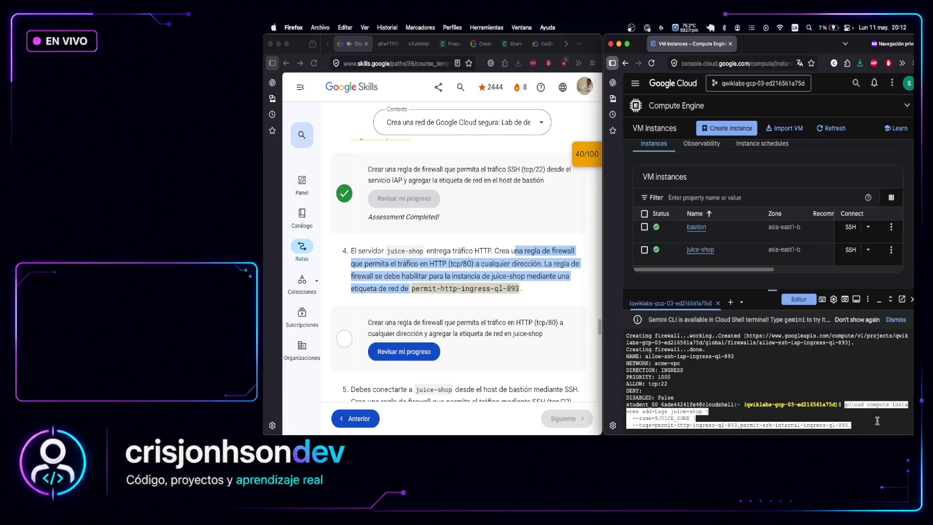
{"action": "key", "text": "Return"}
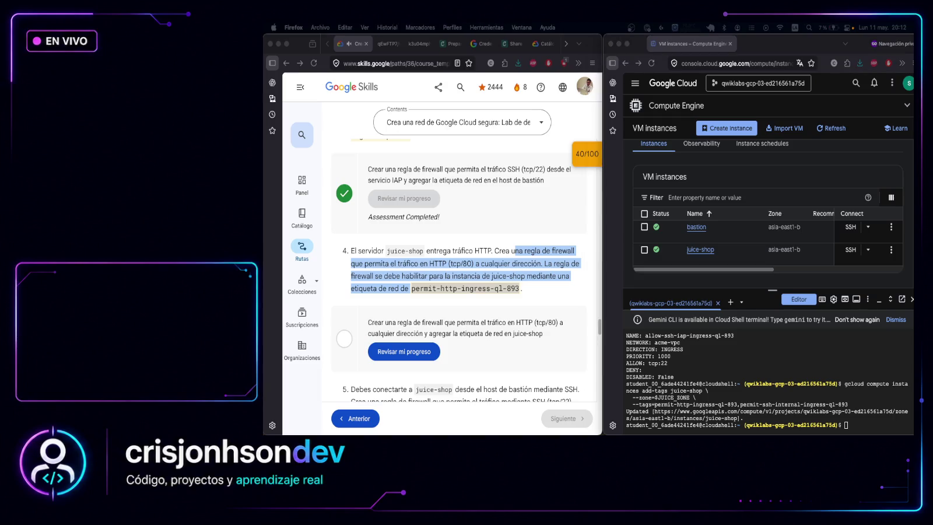
{"action": "left_click", "coordinate": [858, 426]}
{"action": "key", "text": "super+v"}
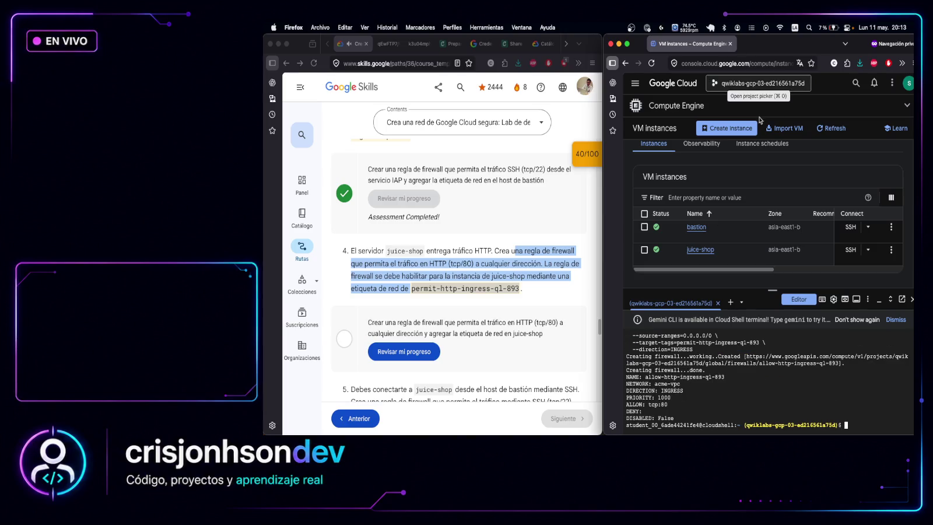
Load 35.234.5.224 in a private tab and close the resulting 502 Bad Gateway page
{"action": "left_click", "coordinate": [839, 129]}
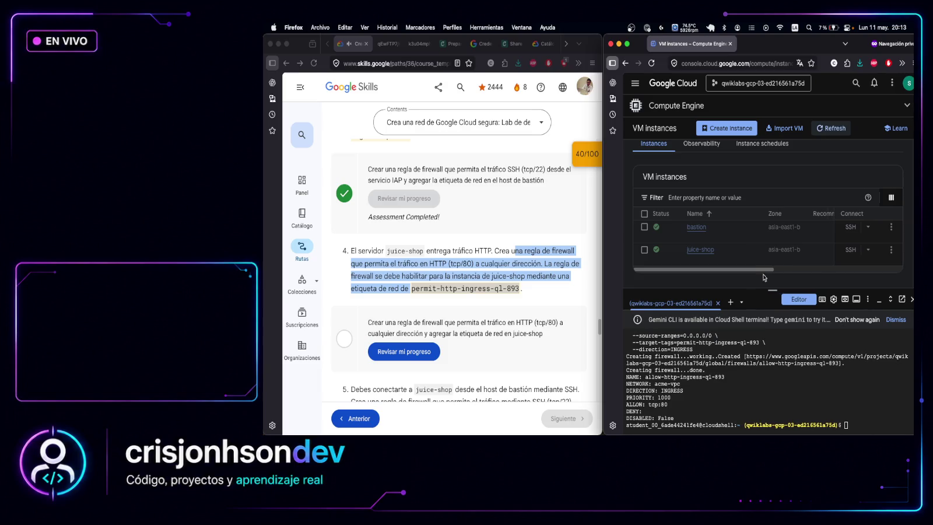
{"action": "scroll", "coordinate": [765, 269], "scroll_direction": "right", "scroll_amount": 5}
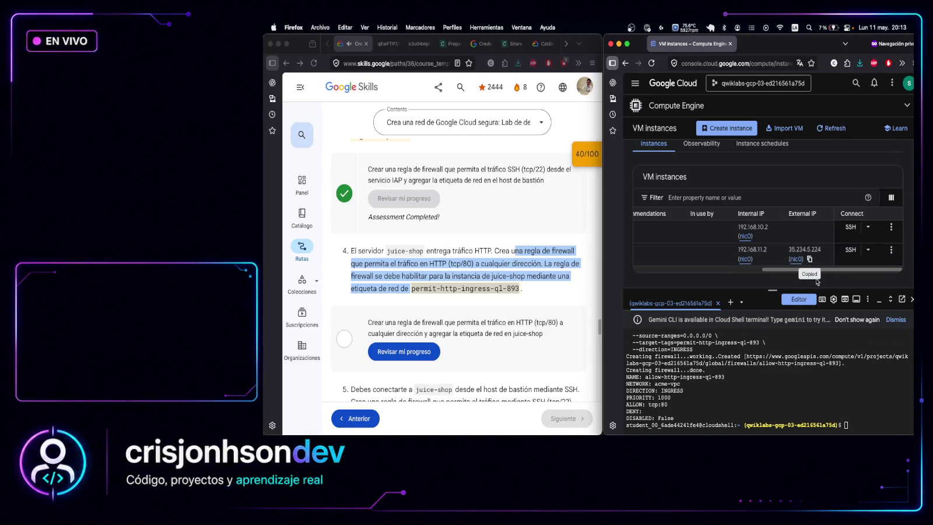
{"action": "key", "text": "super+t"}
{"action": "type", "text": "35.234.5.224"}
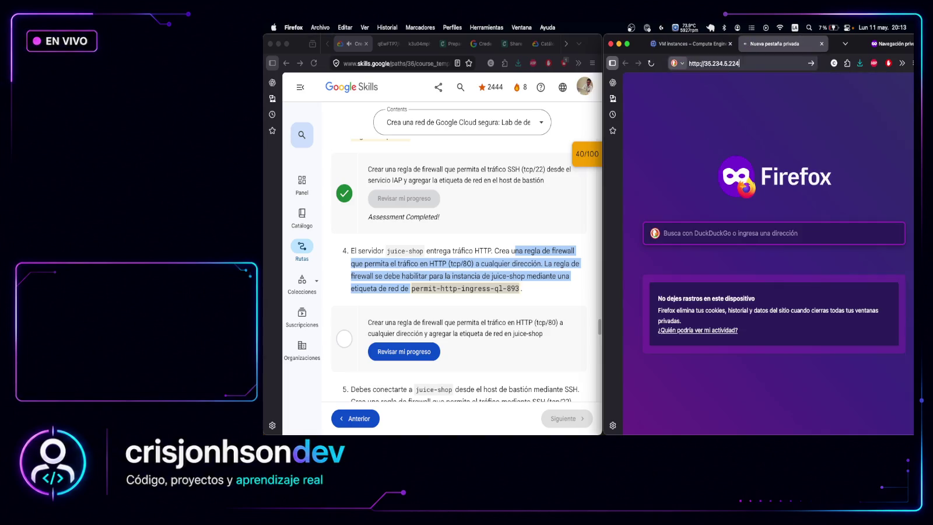
{"action": "key", "text": "Return"}
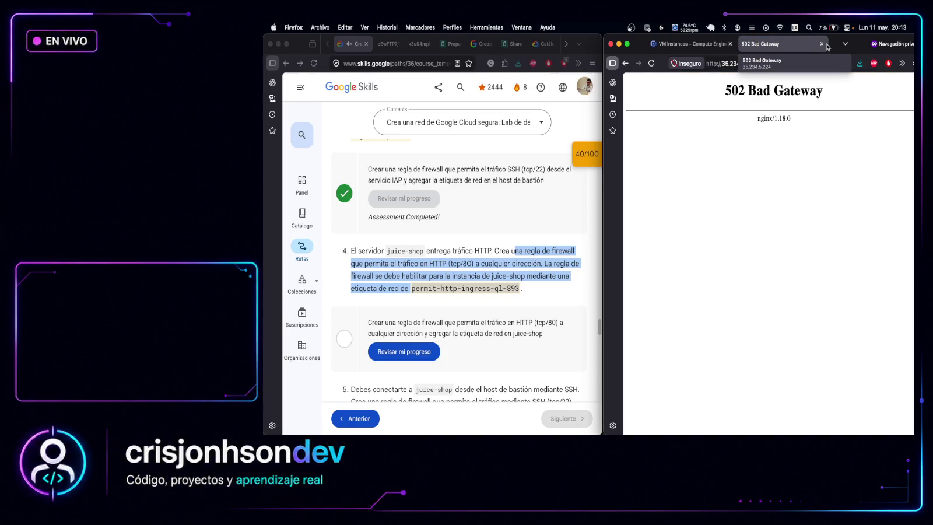
{"action": "left_click", "coordinate": [823, 44]}
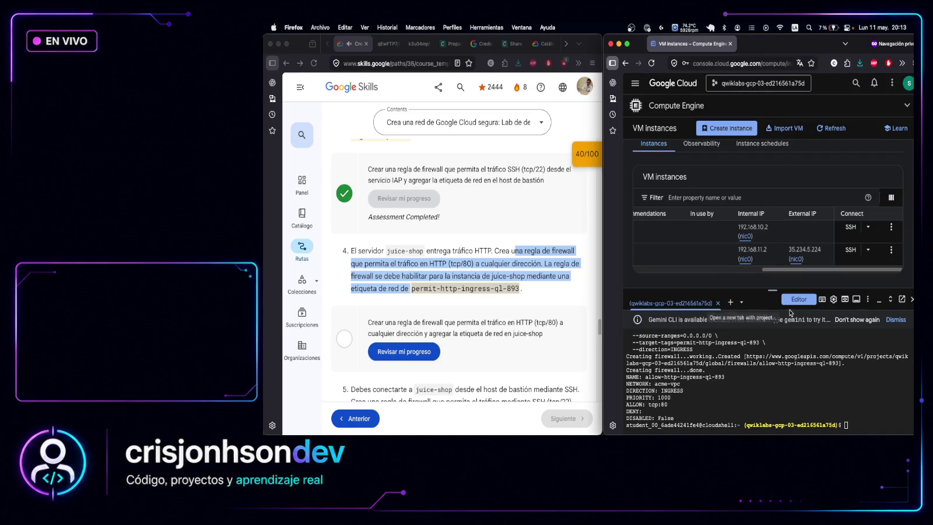
Check progress on task 4, the HTTP tcp:80 firewall rule
{"action": "left_click_drag", "start_coordinate": [770, 290], "coordinate": [770, 319]}
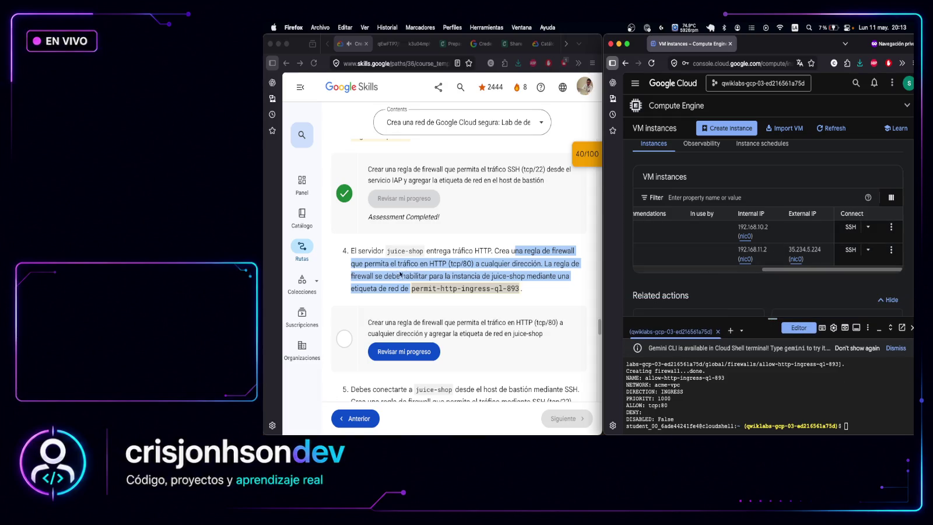
{"action": "scroll", "coordinate": [510, 311], "scroll_direction": "down", "scroll_amount": 1}
{"action": "left_click", "coordinate": [409, 330]}
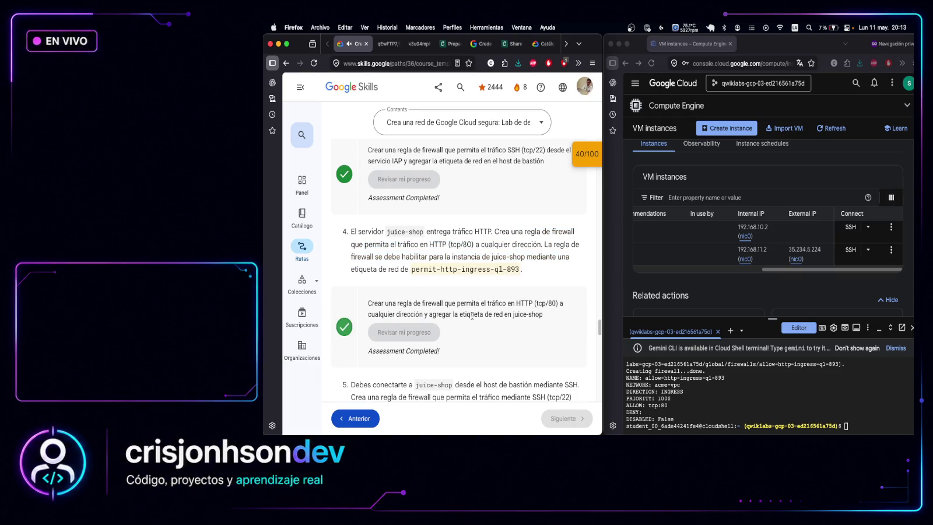
{"action": "scroll", "coordinate": [400, 233], "scroll_direction": "down", "scroll_amount": 3}
{"action": "scroll", "coordinate": [399, 233], "scroll_direction": "down", "scroll_amount": 2}
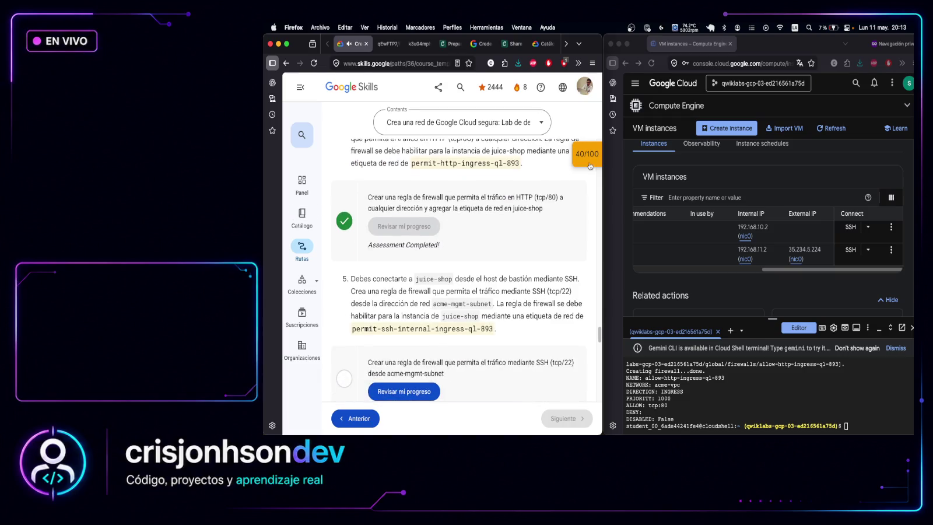
Read task 5's SSH requirement and run the acme-mgmt-subnet subnets list lookup
{"action": "scroll", "coordinate": [477, 242], "scroll_direction": "down", "scroll_amount": 2}
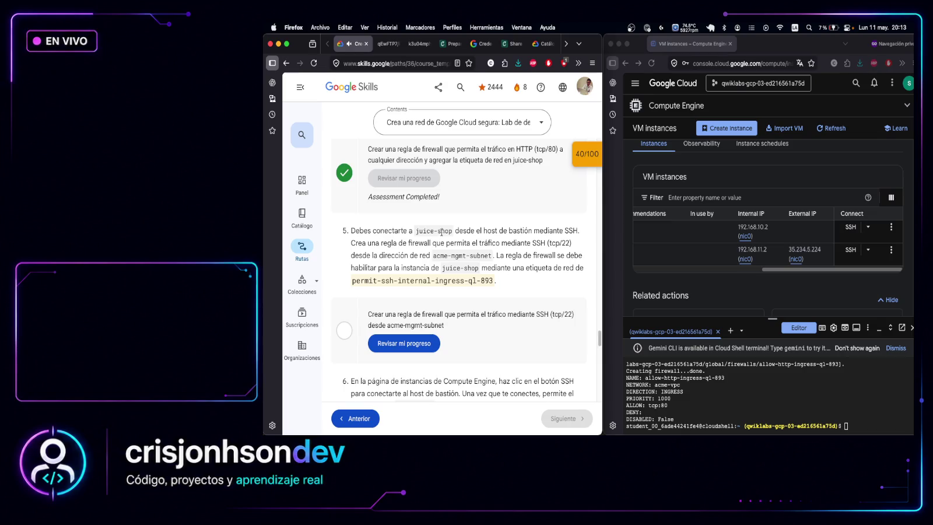
{"action": "mouse_move", "coordinate": [454, 230]}
{"action": "left_mouse_down"}
{"action": "mouse_move", "coordinate": [582, 233]}
{"action": "mouse_move", "coordinate": [449, 244]}
{"action": "left_mouse_up"}
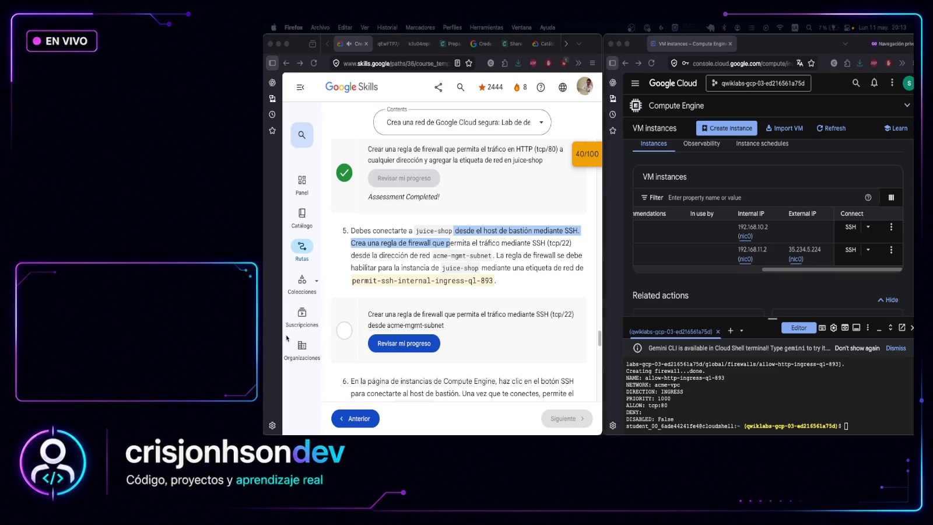
{"action": "left_click", "coordinate": [879, 427]}
{"action": "left_click", "coordinate": [882, 426]}
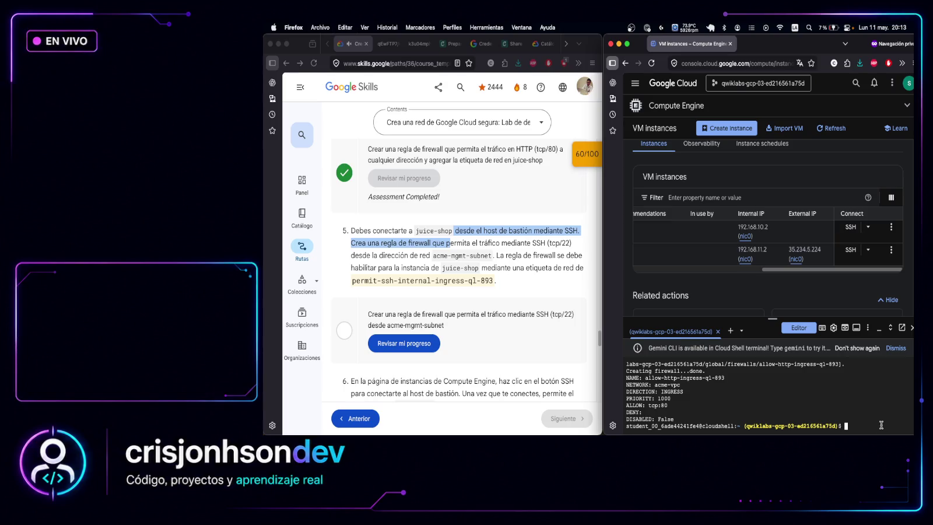
{"action": "type", "text": "gcloud compute networks subnets list \\   --filter=\"name=acme-mgmt-subnet\""}
{"action": "key", "text": "Return"}
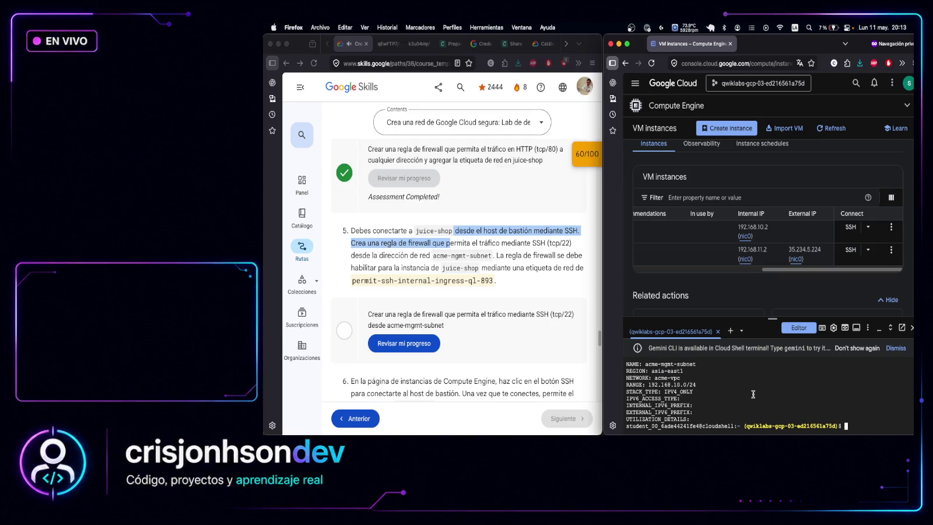
Read the subnet range 192.168.10.0/24 from the lookup output
{"action": "scroll", "coordinate": [748, 390], "scroll_direction": "up", "scroll_amount": 1}
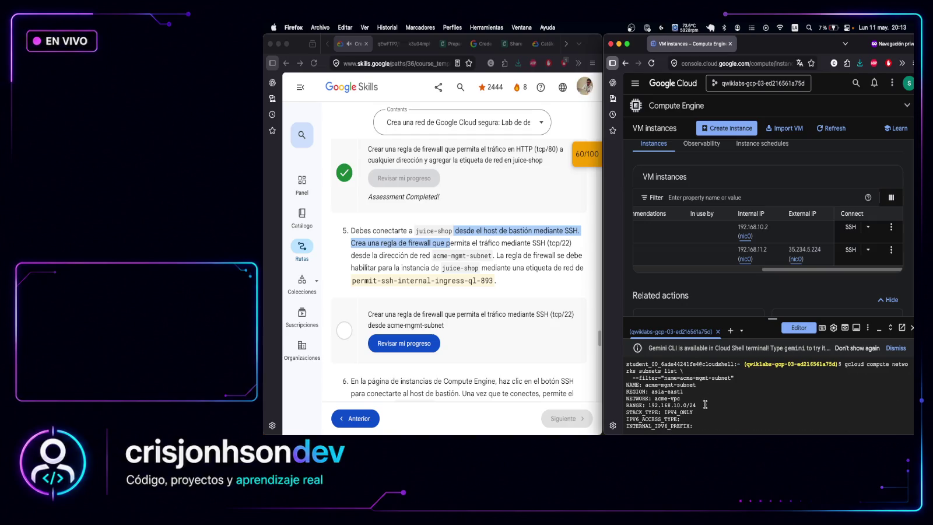
{"action": "mouse_move", "coordinate": [704, 404]}
{"action": "left_mouse_down"}
{"action": "mouse_move", "coordinate": [647, 405]}
{"action": "mouse_move", "coordinate": [681, 400]}
{"action": "left_mouse_up"}
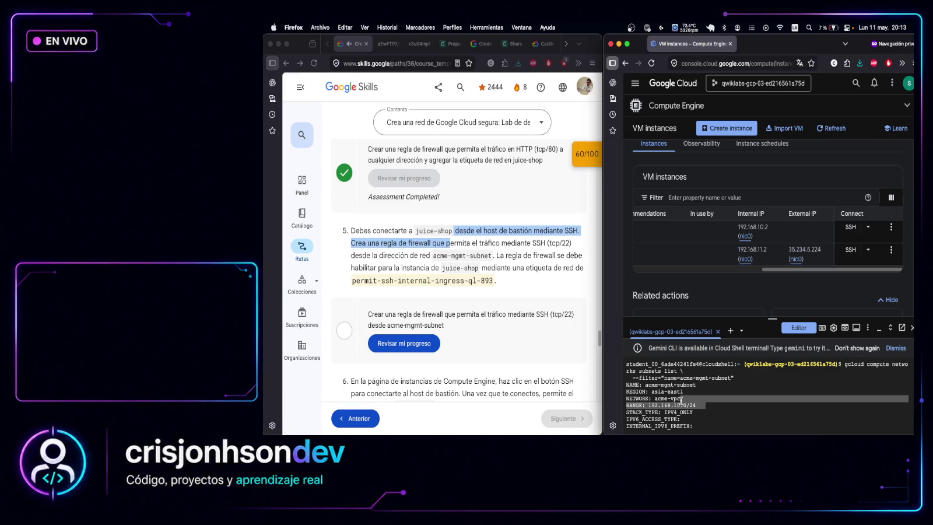
{"action": "left_click", "coordinate": [702, 402]}
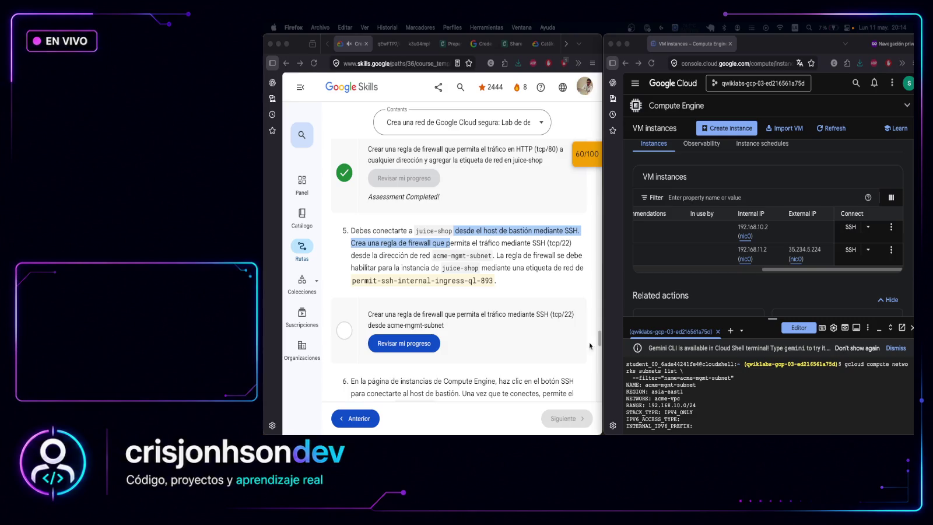
{"action": "left_click", "coordinate": [848, 426]}
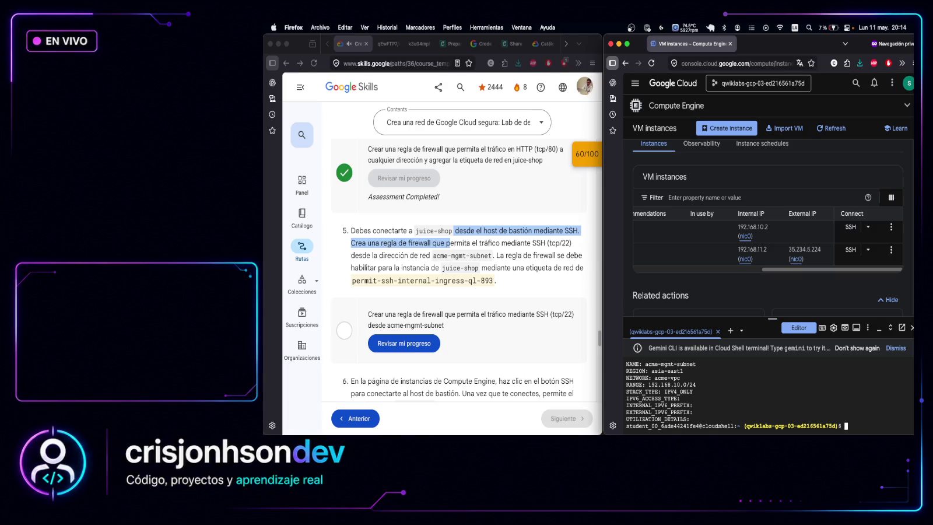
{"action": "key", "text": "Return"}
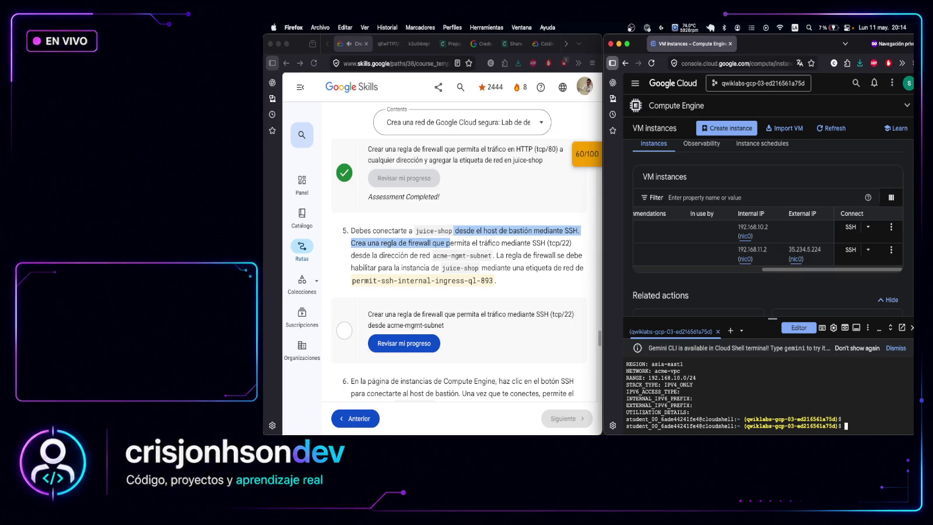
{"action": "left_click", "coordinate": [865, 424]}
{"action": "key", "text": "super+Tab"}
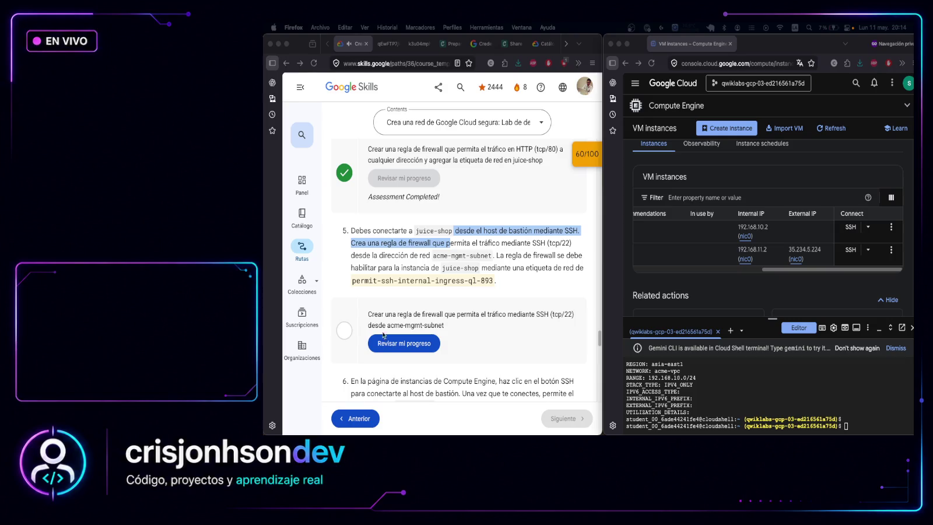
Store the subnet region in MGMT_REGION and range in MGMT_RANGE, then echo the range
{"action": "left_click", "coordinate": [852, 427]}
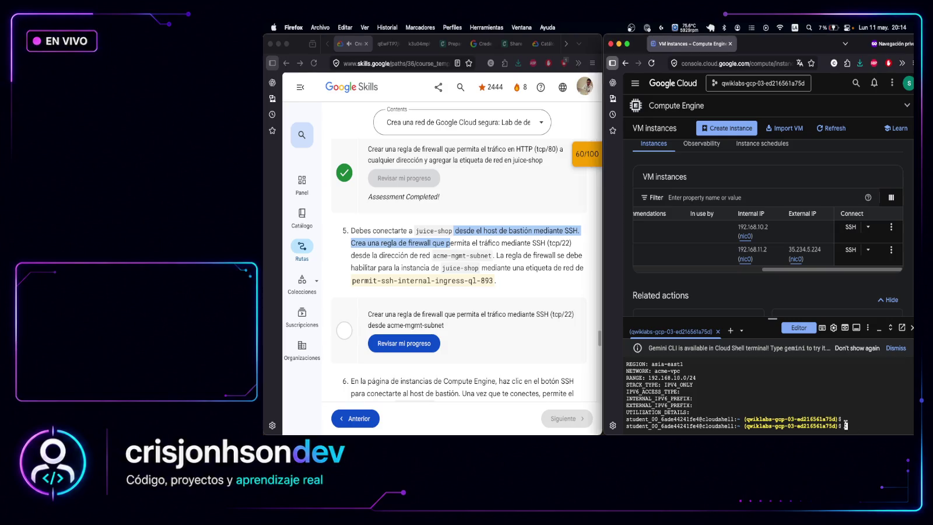
{"action": "type", "text": "MGMT_REGION=$(gcloud compute networks subnets list \\   --filter=\"name=acme-mgmt-subnet\" \\   --format=\"value(region.basename())\")"}
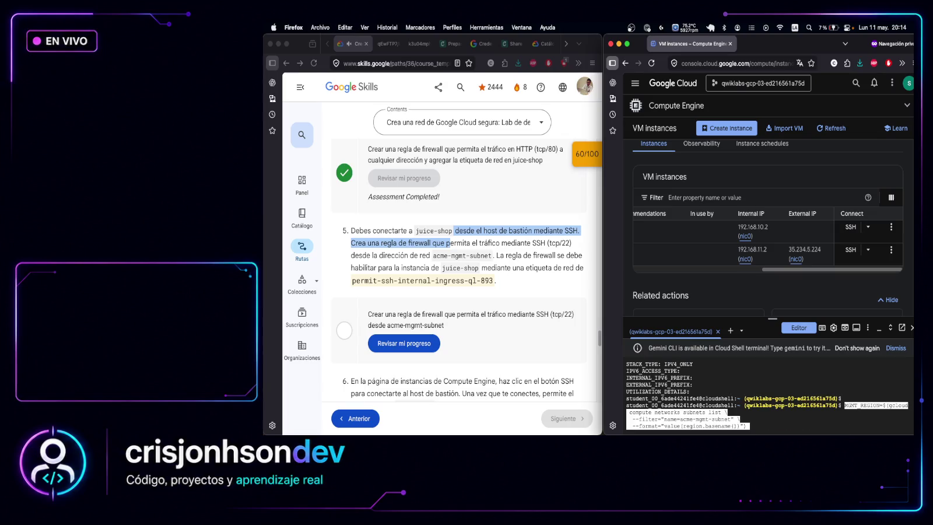
{"action": "key", "text": "Return"}
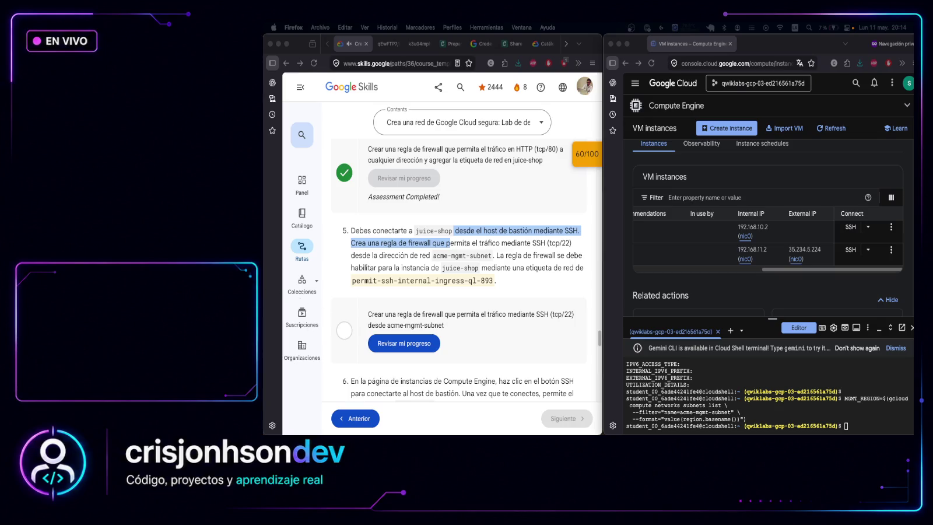
{"action": "left_click", "coordinate": [867, 426]}
{"action": "type", "text": "a"}
{"action": "key", "text": "BackSpace"}
{"action": "type", "text": "MGMT_RANGE=$(gcloud compute networks subnets describe acme-mgmt-subnet \\   --region=$MGMT_REGION \\   --format=\"value(ipCidrRange)\")"}
{"action": "key", "text": "Return"}
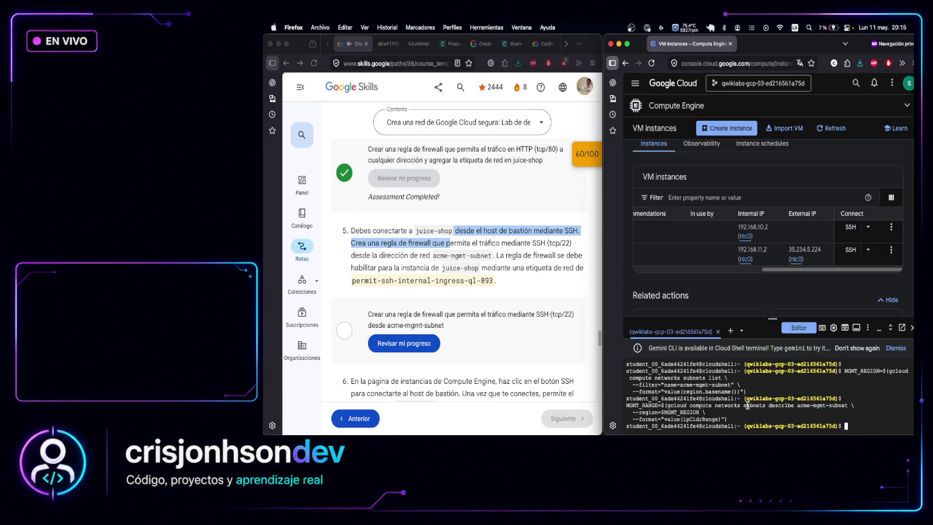
{"action": "type", "text": "echo "}
{"action": "type", "text": "$"}
{"action": "type", "text": "M"}
{"action": "type", "text": "GMT"}
{"action": "type", "text": "_RANG"}
{"action": "key", "text": "Return"}
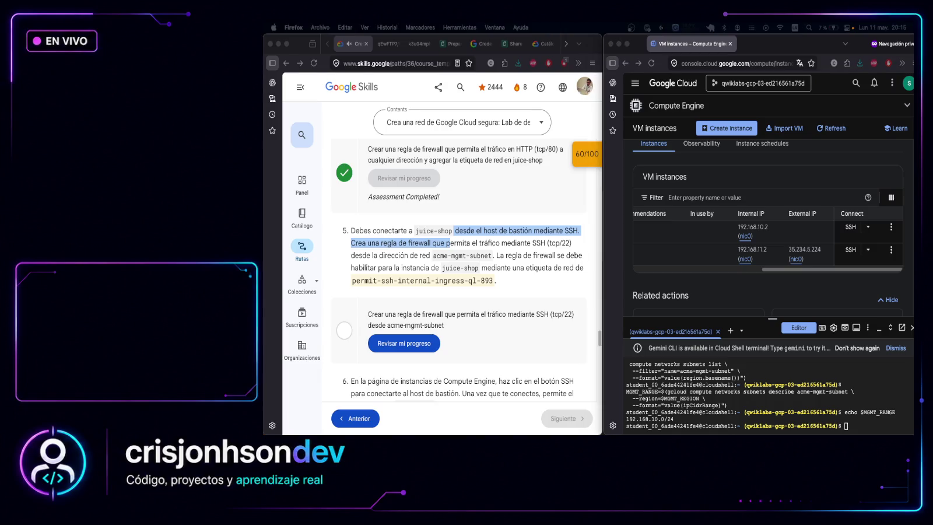
Create allow-ssh-internal-ingress-ql-893 allowing tcp:22 from $MGMT_RANGE, then check lab progress
{"action": "left_click", "coordinate": [856, 431]}
{"action": "type", "text": "gcloud compute firewall-rules create allow-ssh-internal-ingress-ql-893 \\   --network=acme-vpc \\   --allow=tcp:22 \\   --source-ranges=$MGMT_RANGE \\   --target-tags=permit-ssh-internal-ingress-ql-893 \\   --direction=INGRESS"}
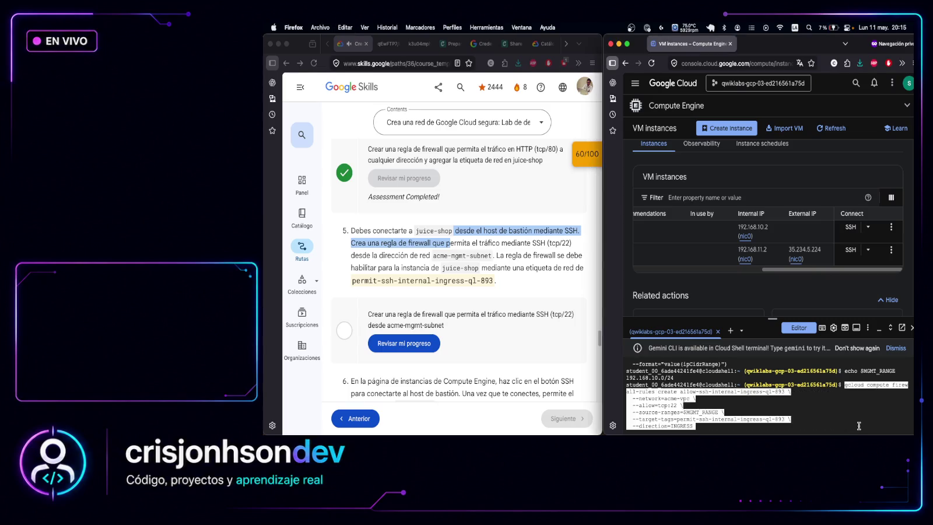
{"action": "key", "text": "Return"}
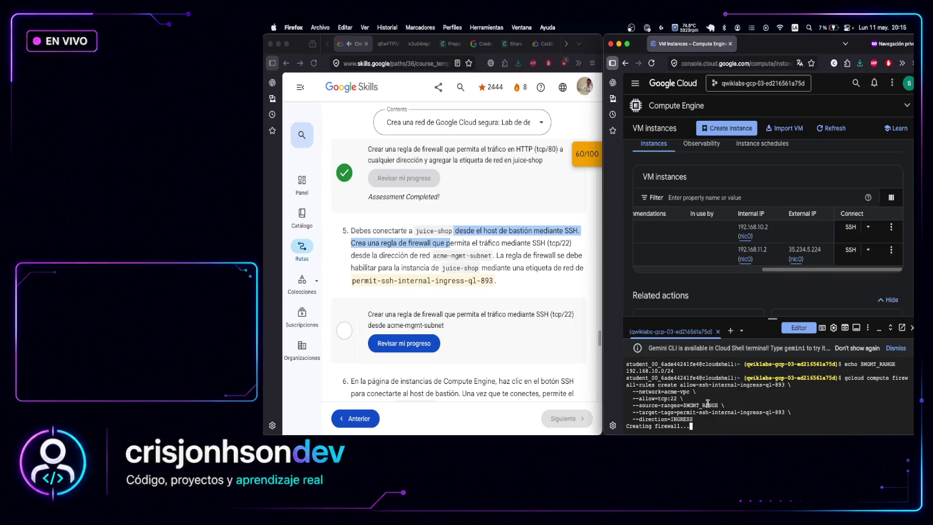
{"action": "left_click_drag", "start_coordinate": [669, 405], "coordinate": [732, 405]}
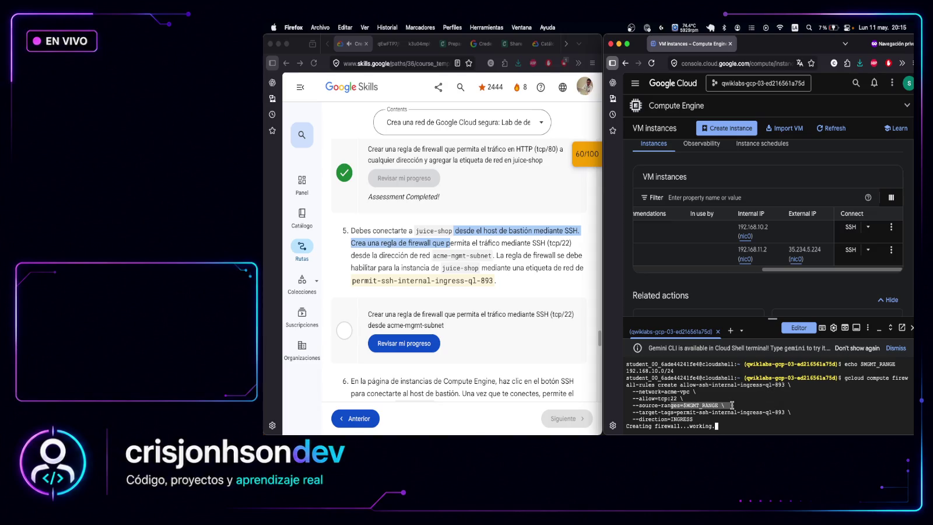
{"action": "left_click", "coordinate": [819, 405]}
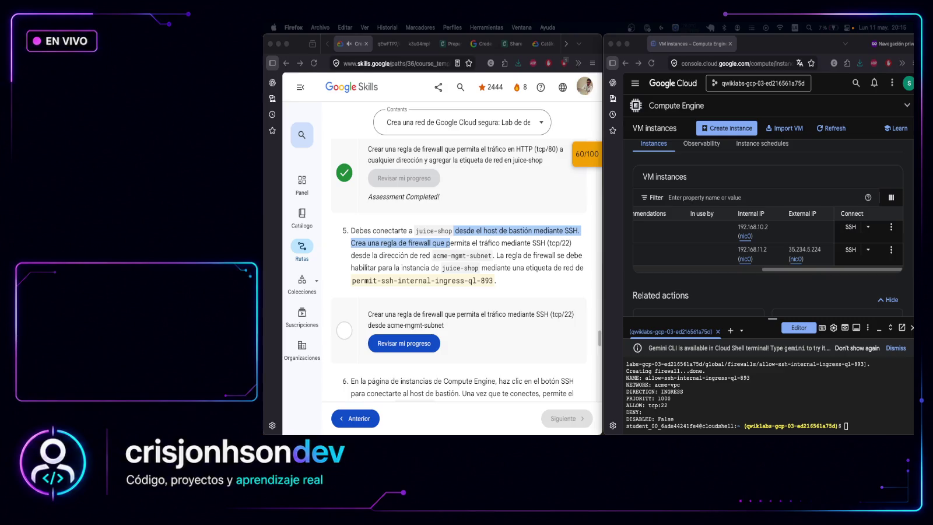
{"action": "left_click", "coordinate": [404, 343]}
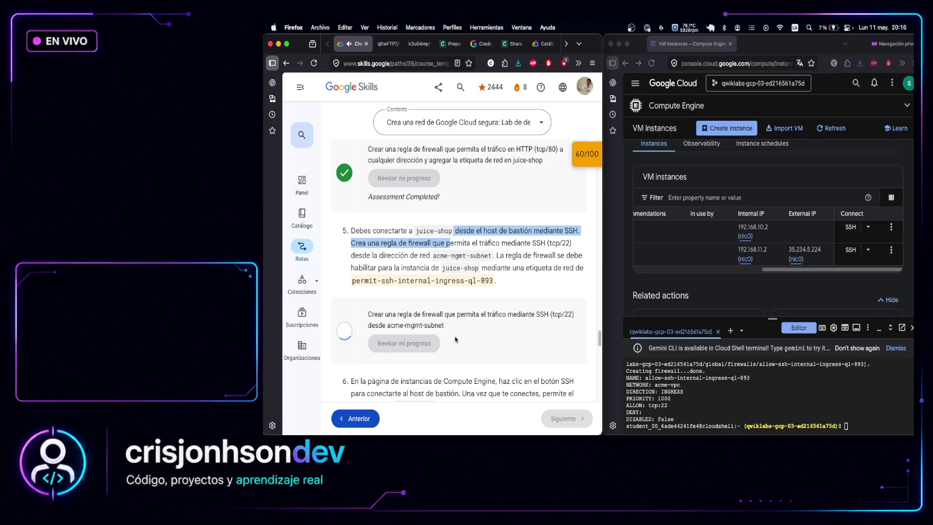
{"action": "scroll", "coordinate": [469, 312], "scroll_direction": "down", "scroll_amount": 2}
{"action": "scroll", "coordinate": [469, 312], "scroll_direction": "down", "scroll_amount": 2}
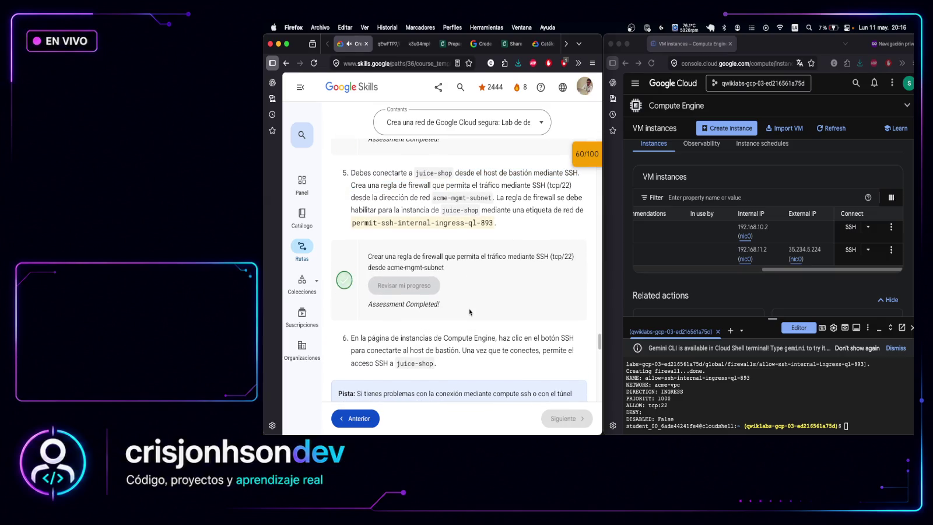
{"action": "scroll", "coordinate": [470, 312], "scroll_direction": "down", "scroll_amount": 5}
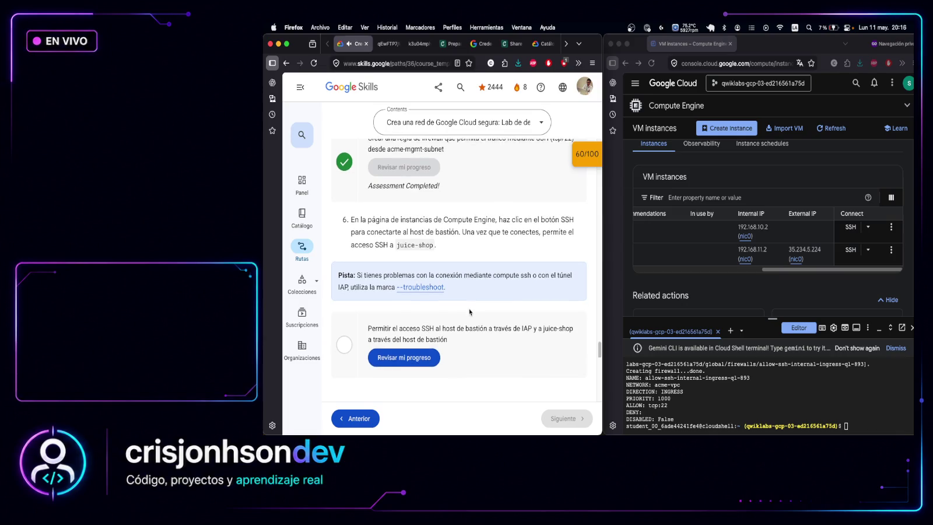
{"action": "scroll", "coordinate": [471, 322], "scroll_direction": "down", "scroll_amount": 2}
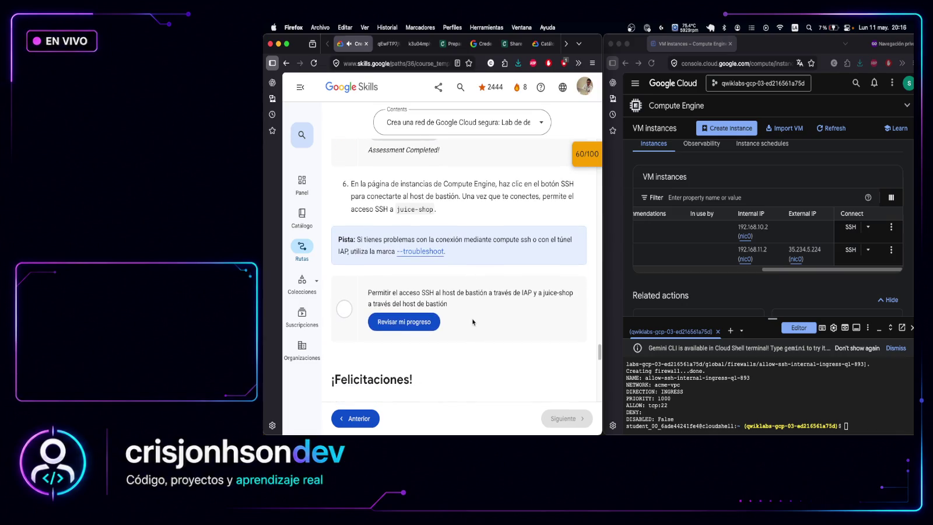
{"action": "right_click", "coordinate": [840, 128]}
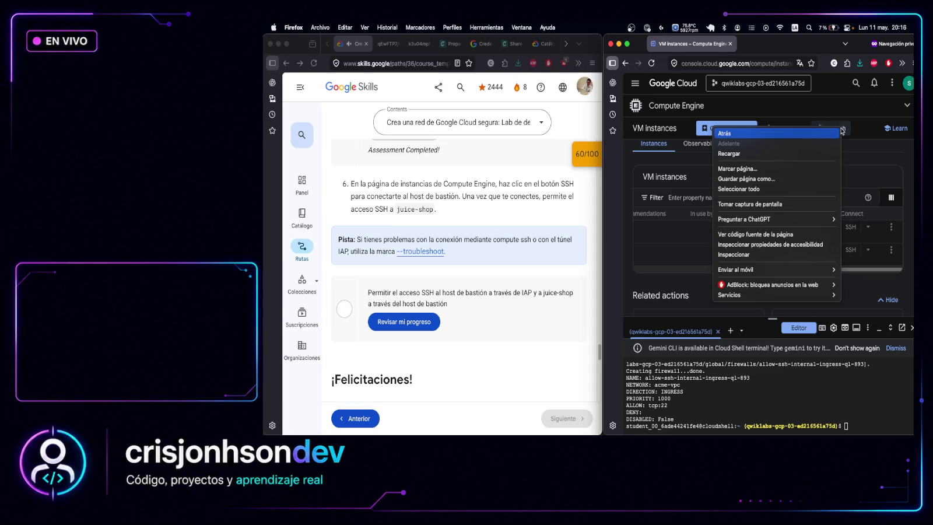
{"action": "left_click", "coordinate": [840, 115]}
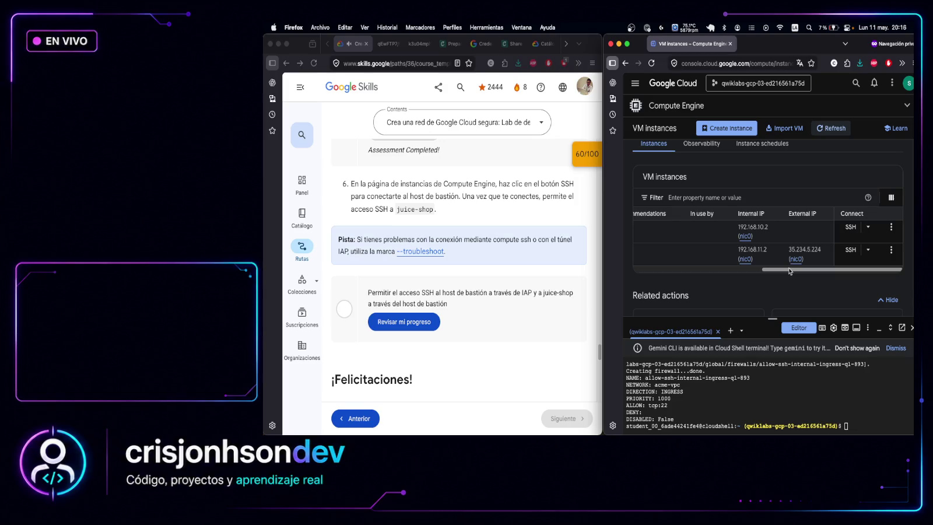
{"action": "left_click_drag", "start_coordinate": [793, 272], "coordinate": [674, 276]}
{"action": "scroll", "coordinate": [758, 239], "scroll_direction": "right", "scroll_amount": 5}
{"action": "left_click", "coordinate": [811, 260]}
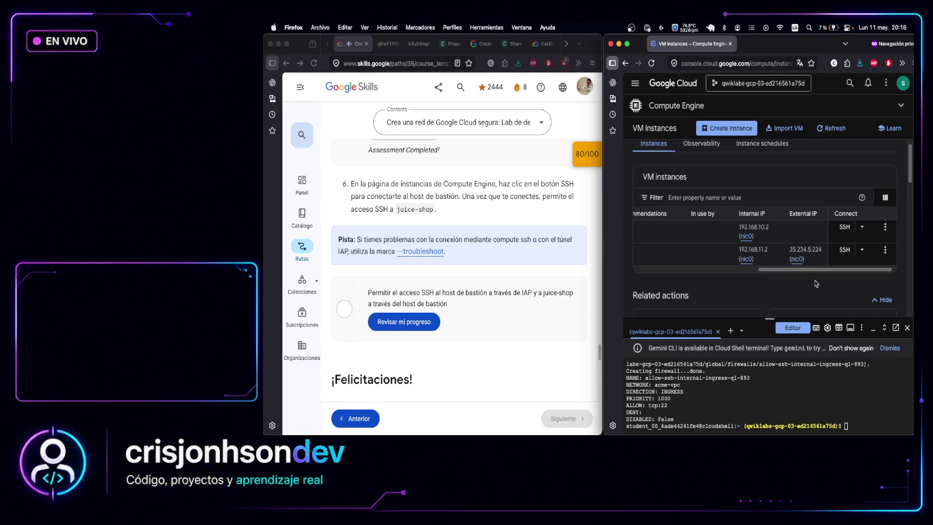
{"action": "key", "text": "super+t"}
{"action": "key", "text": "super+v"}
{"action": "key", "text": "Return"}
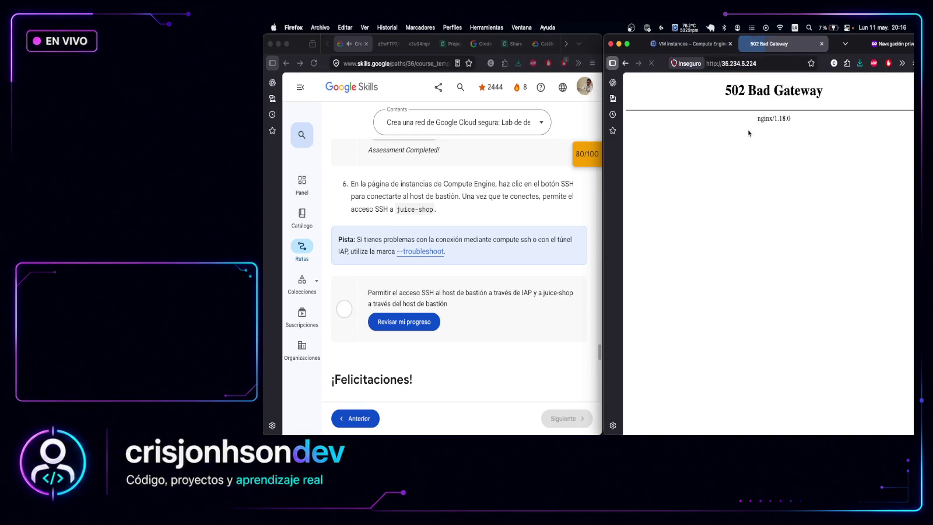
{"action": "key", "text": "super+w"}
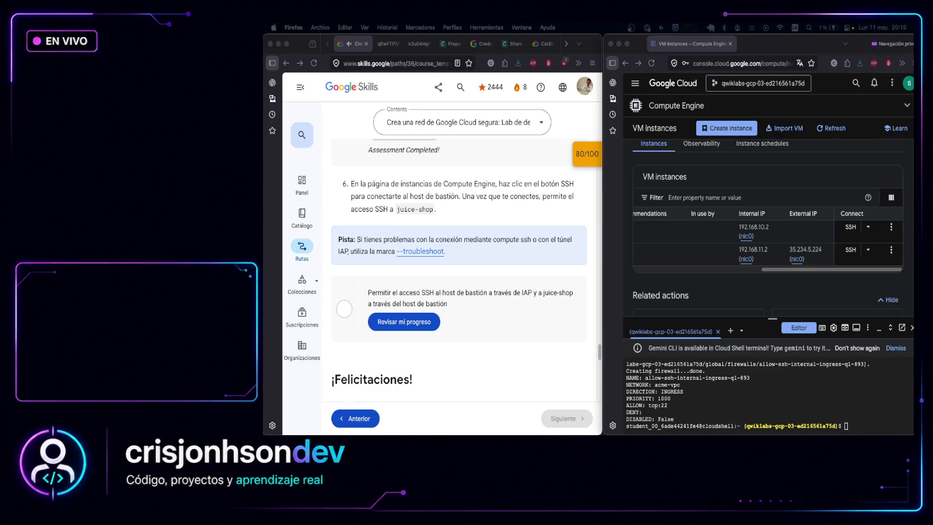
{"action": "left_click", "coordinate": [862, 422]}
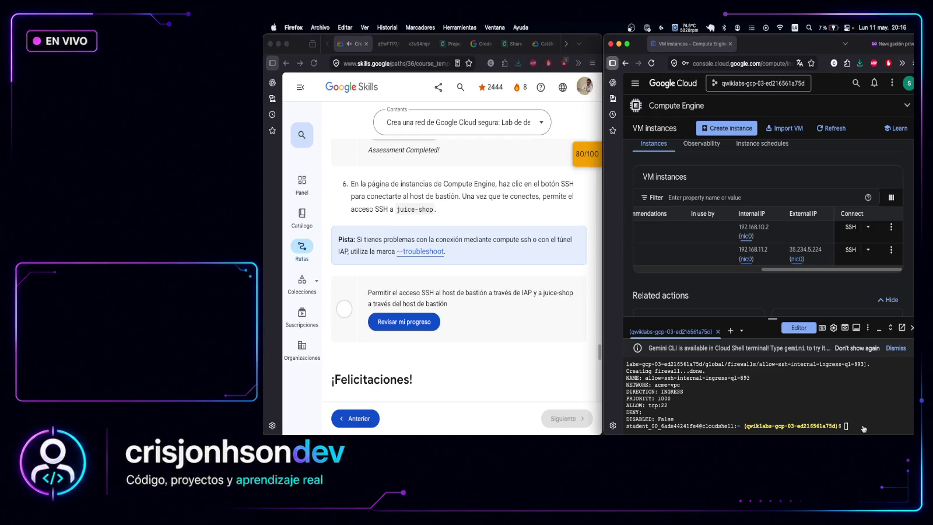
SSH into the bastion host with gcloud compute ssh bastion --tunnel-through-iap, generating new SSH keys
{"action": "key", "text": "super+v"}
{"action": "key", "text": "Return"}
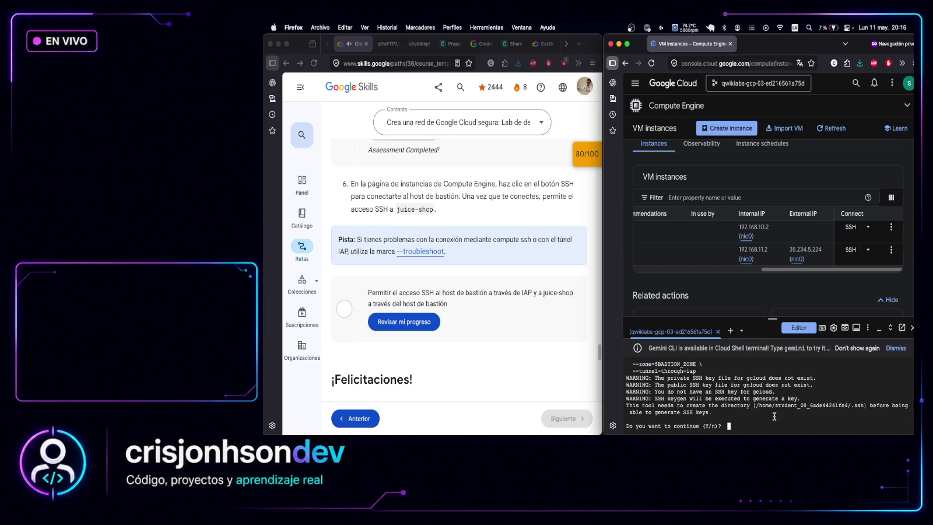
{"action": "key", "text": "Return"}
{"action": "key", "text": "Return"}
{"action": "key", "text": "Return"}
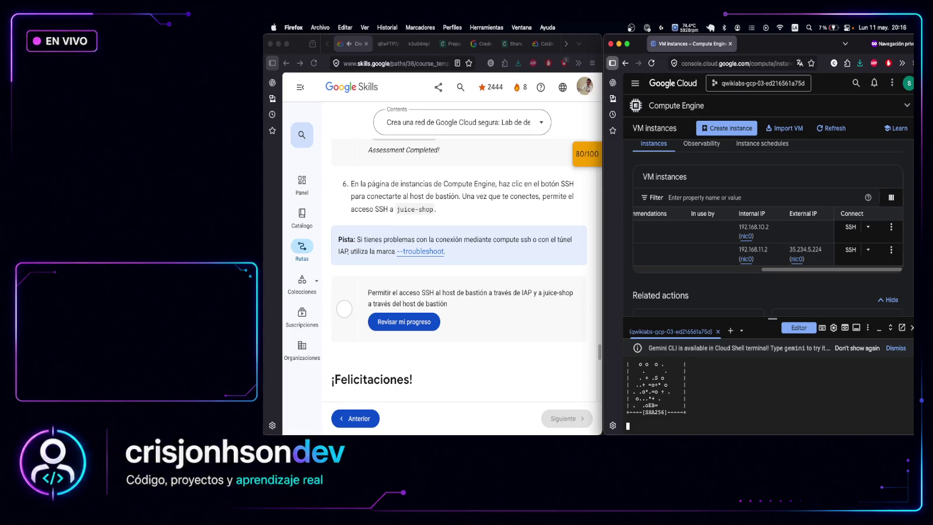
Enlarge the Cloud Shell terminal and start a second Cloud Shell session
{"action": "left_click_drag", "start_coordinate": [772, 317], "coordinate": [773, 193]}
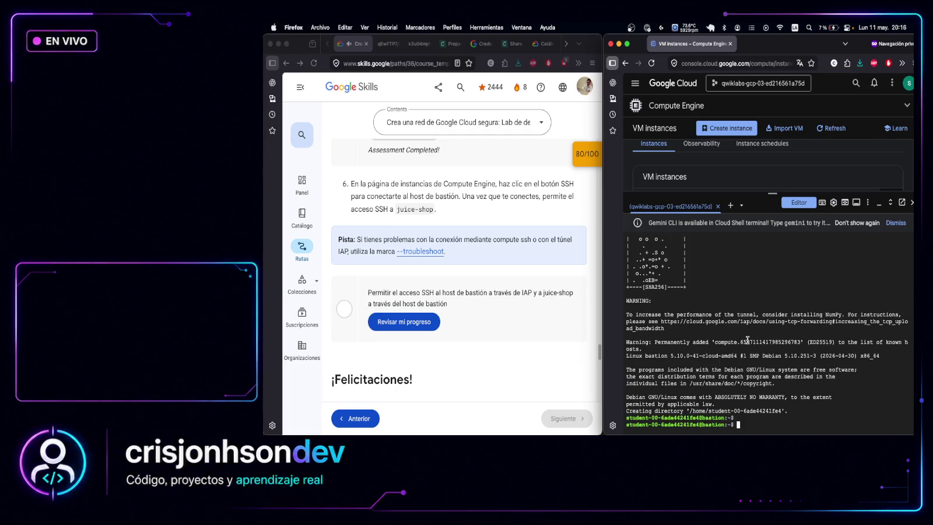
{"action": "scroll", "coordinate": [460, 262], "scroll_direction": "down", "scroll_amount": 1}
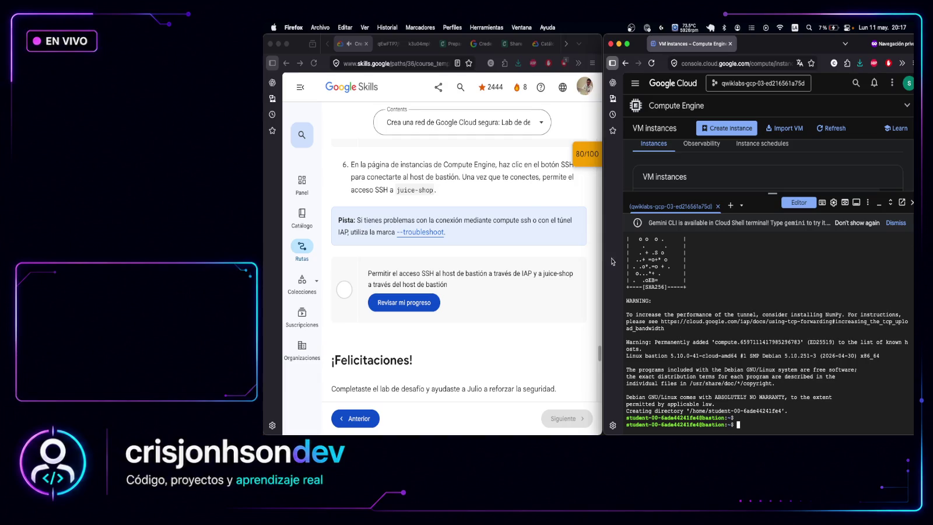
{"action": "left_click", "coordinate": [730, 205]}
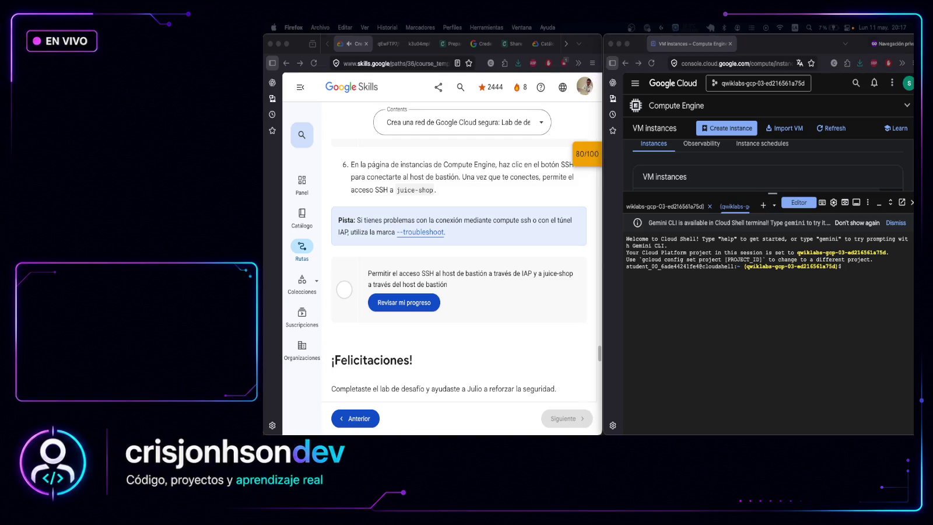
Run the instances describe command for juice-shop in the new Cloud Shell session
{"action": "left_click", "coordinate": [865, 271]}
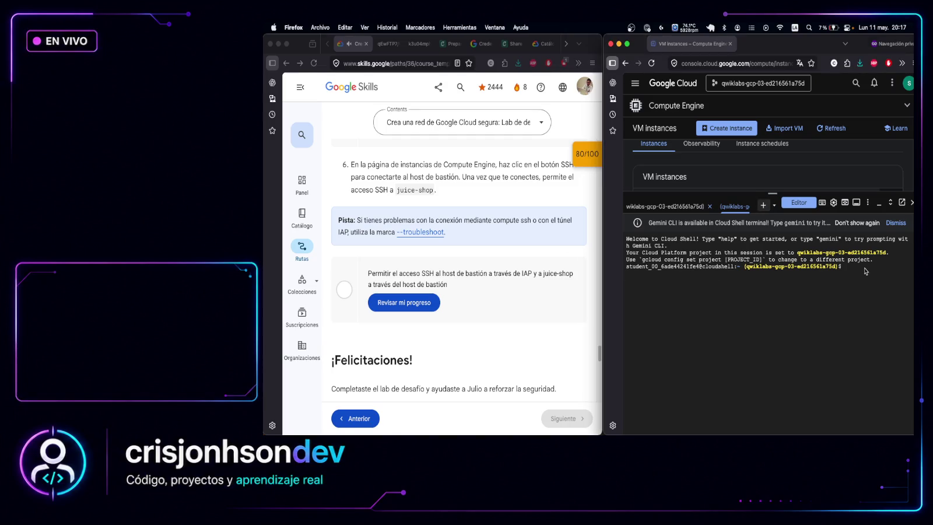
{"action": "key", "text": "super+v"}
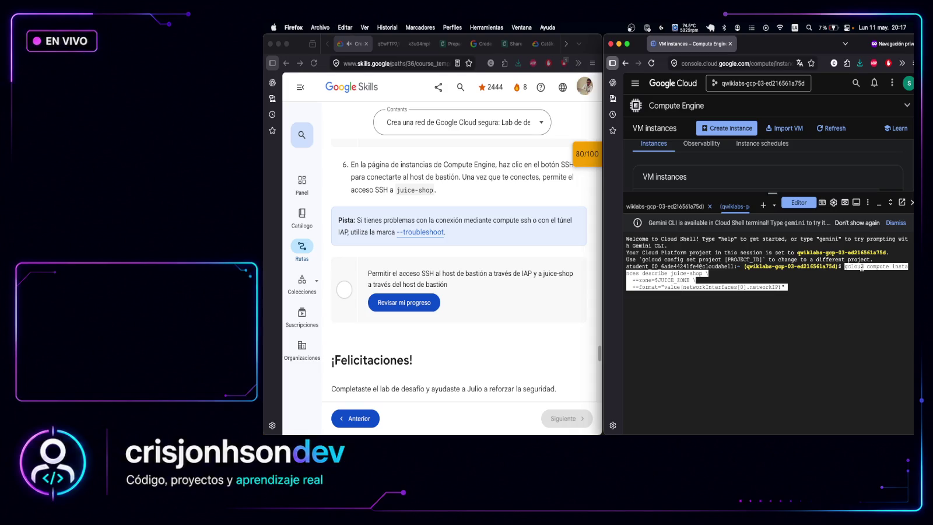
{"action": "key", "text": "Return"}
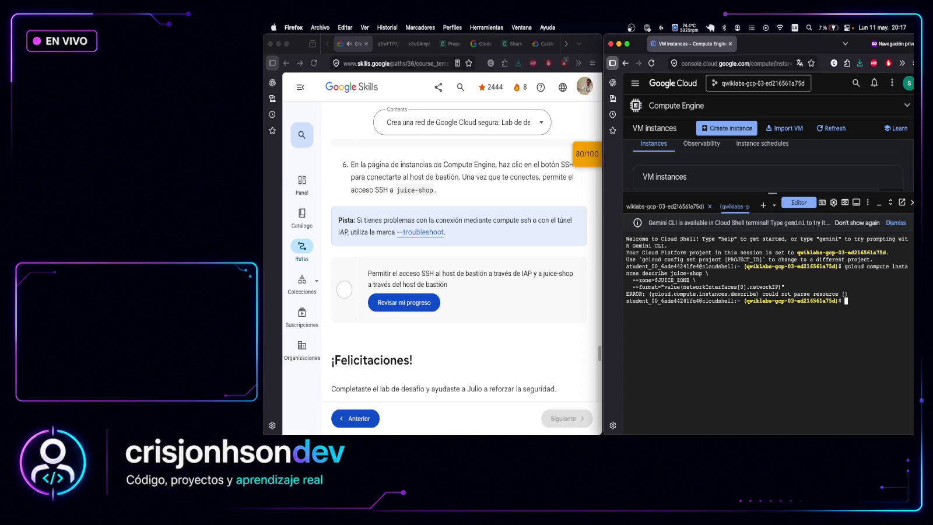
Switch back to the bastion session and log out with exit
{"action": "right_click", "coordinate": [741, 209]}
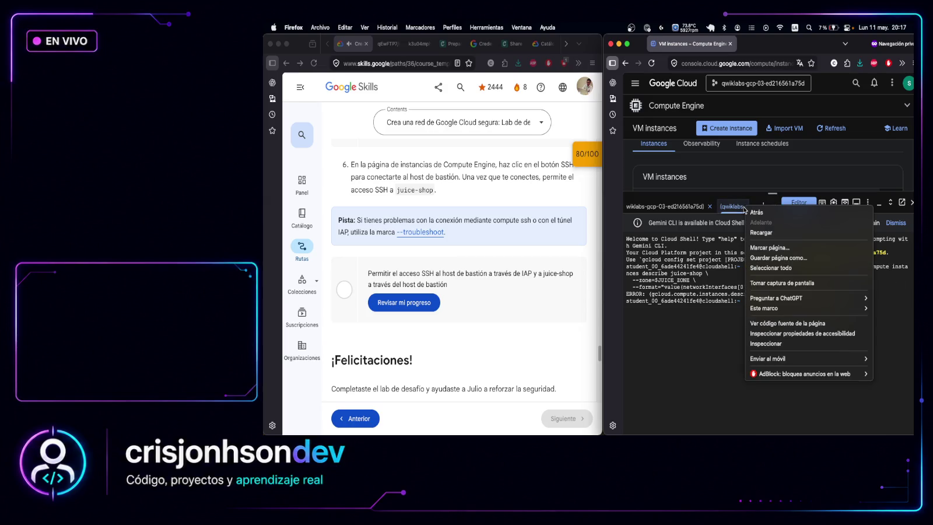
{"action": "key", "text": "Escape"}
{"action": "left_click", "coordinate": [731, 209]}
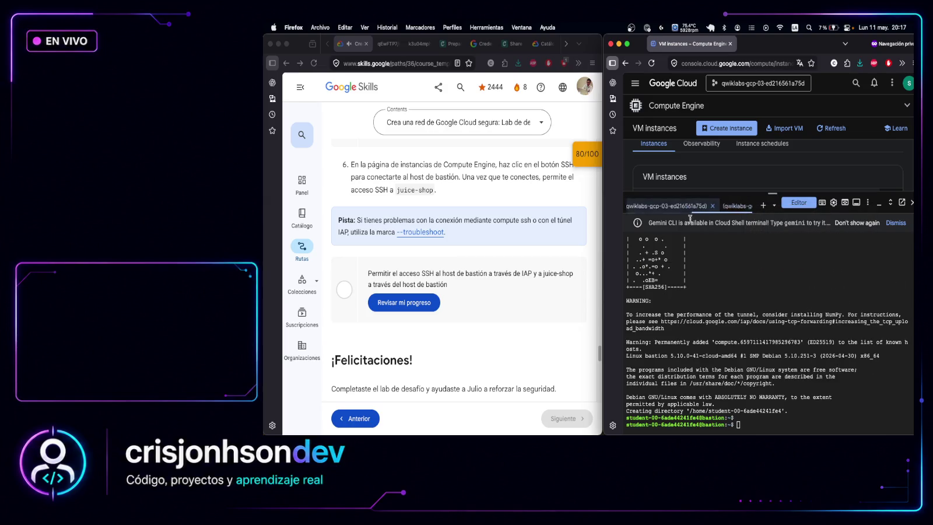
{"action": "type", "text": "exit"}
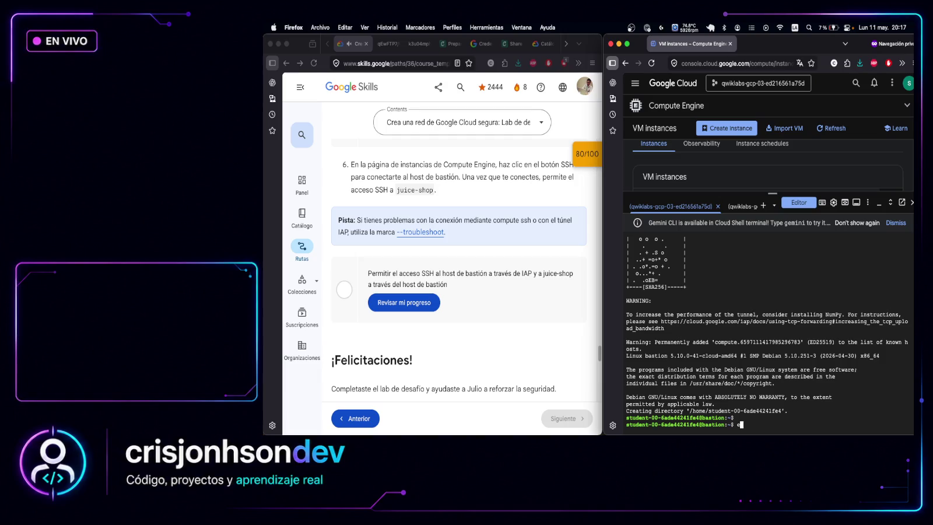
{"action": "key", "text": "Return"}
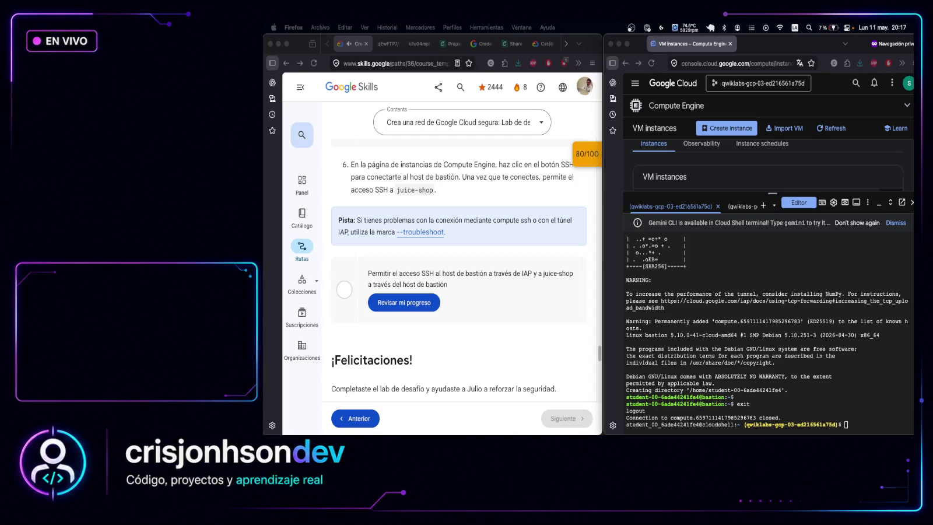
Rerun the juice-shop lookup, copy its internal IP 192.168.11.2, and recall the bastion ssh command
{"action": "left_click", "coordinate": [859, 425]}
{"action": "key", "text": "super+v"}
{"action": "key", "text": "Return"}
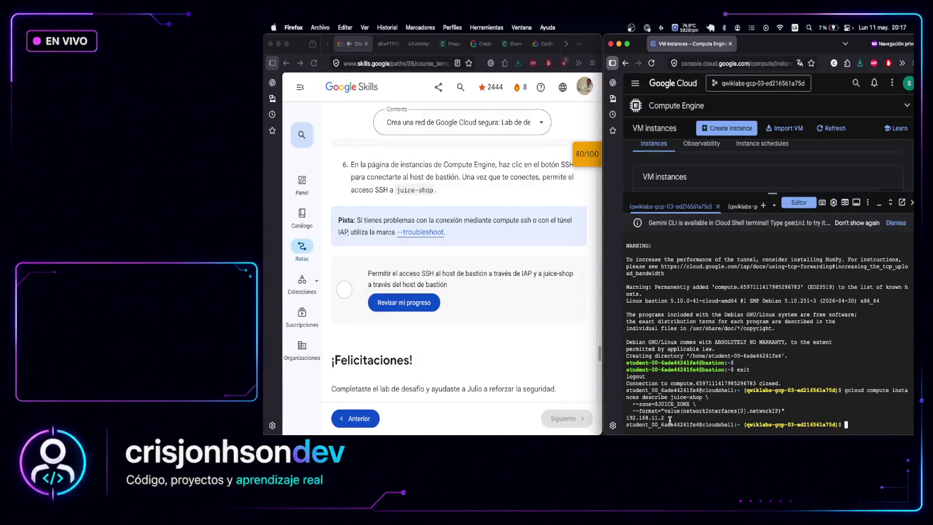
{"action": "left_click_drag", "start_coordinate": [668, 418], "coordinate": [626, 418]}
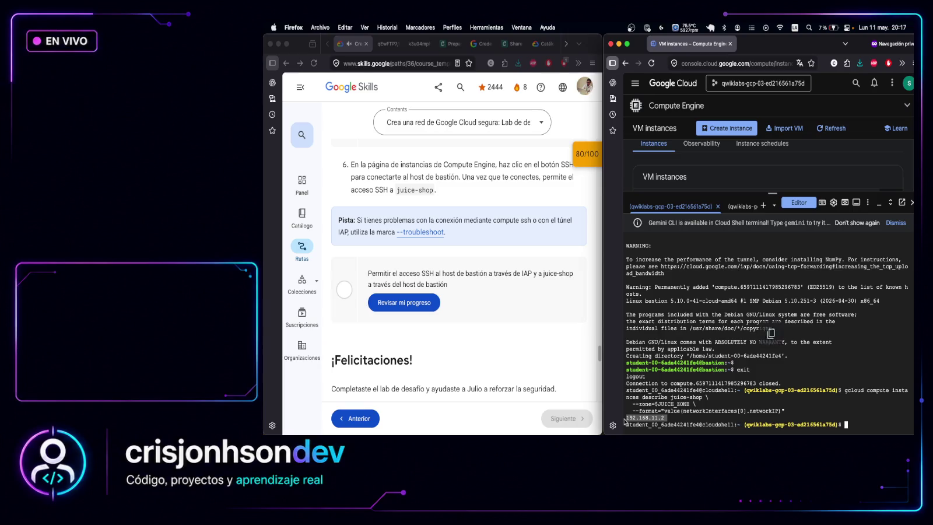
{"action": "key", "text": "super+Tab"}
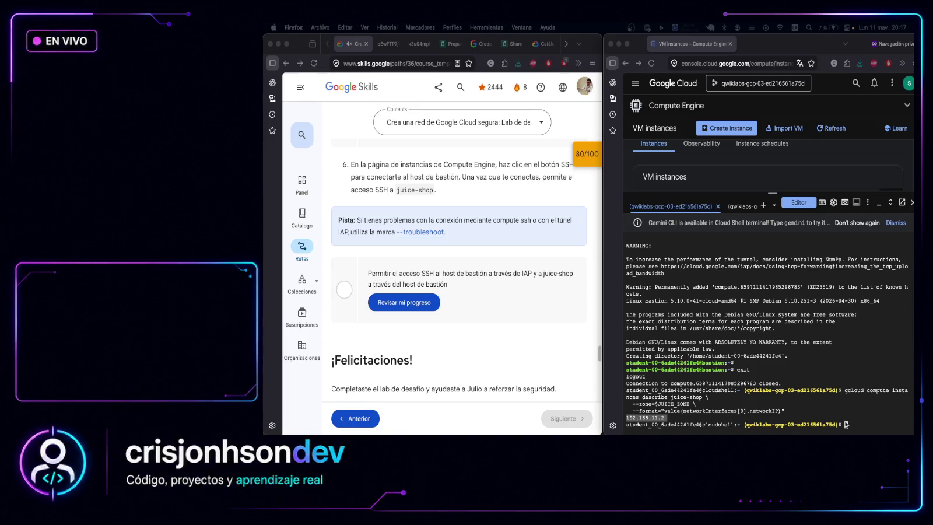
{"action": "left_click", "coordinate": [855, 426]}
{"action": "key", "text": "Up"}
{"action": "key", "text": "Up"}
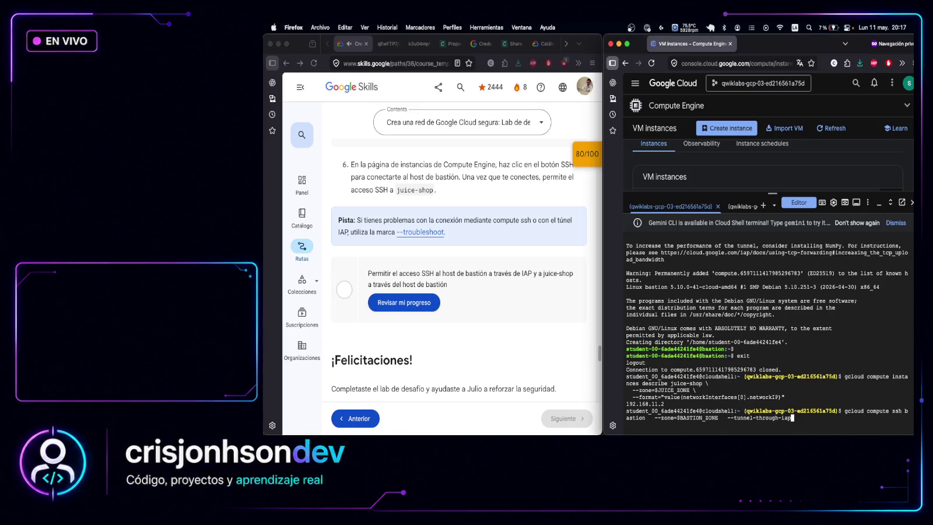
Reconnect to bastion and attempt ssh 192.168.11.2, accepting the fingerprint; access is denied (publickey)
{"action": "key", "text": "Return"}
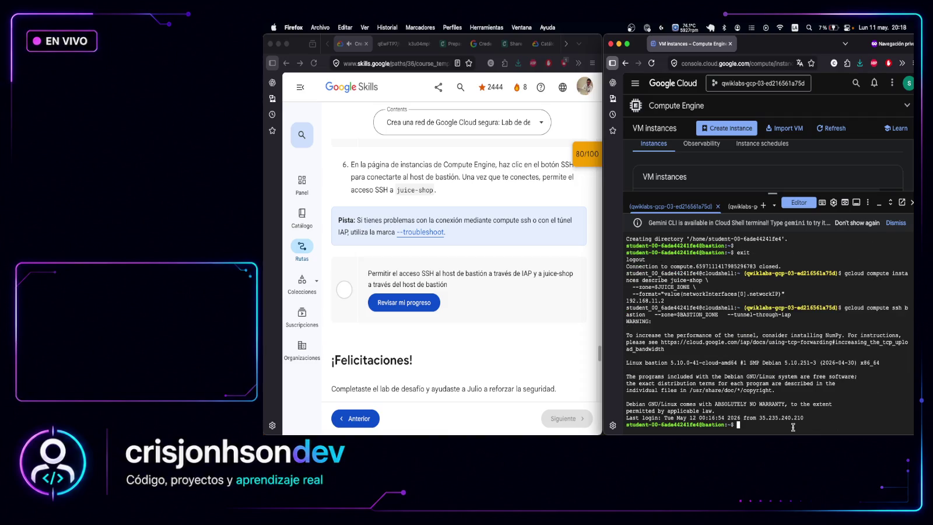
{"action": "type", "text": "ssh"}
{"action": "key", "text": "super+Tab"}
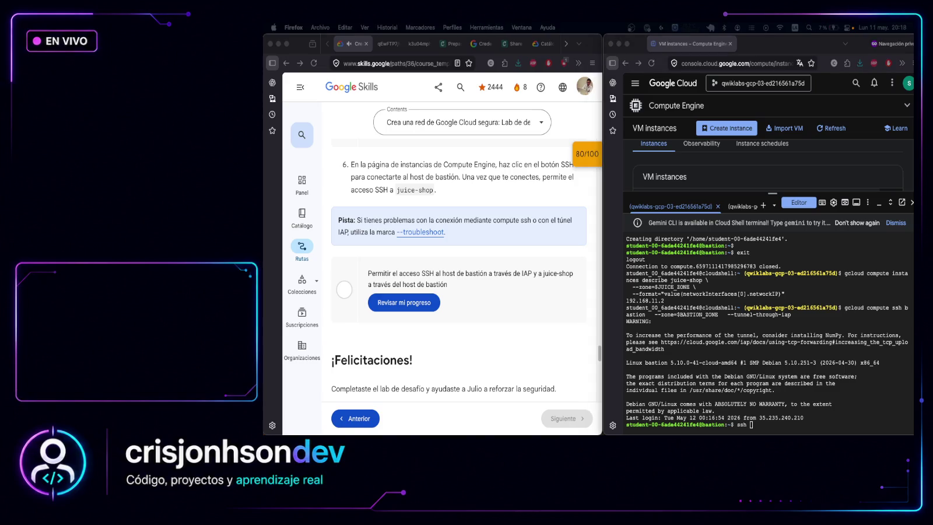
{"action": "left_click", "coordinate": [811, 429]}
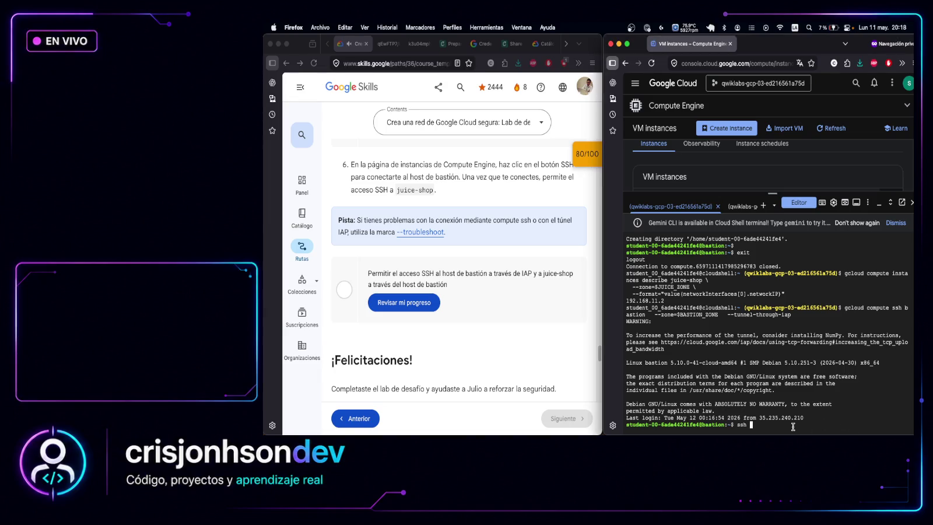
{"action": "type", "text": "192.168.11.2"}
{"action": "key", "text": "Return"}
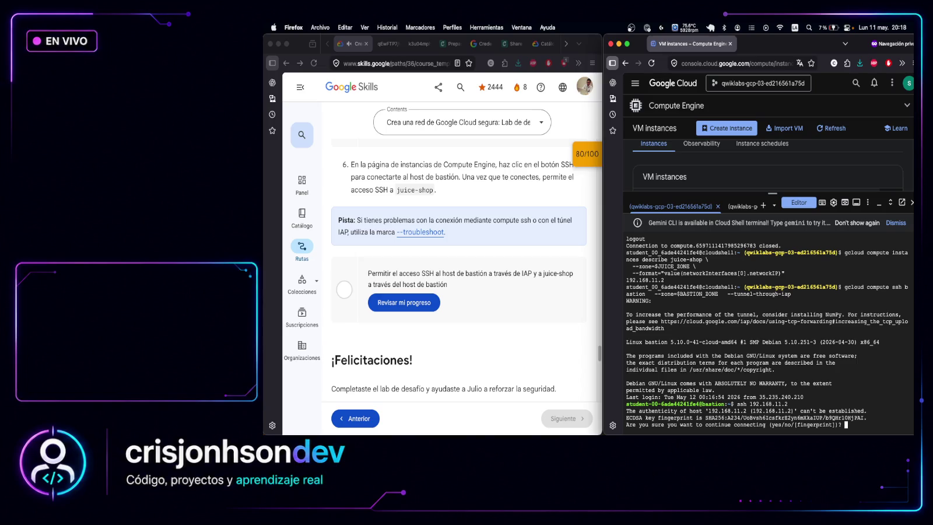
{"action": "type", "text": "y"}
{"action": "type", "text": "es"}
{"action": "key", "text": "Return"}
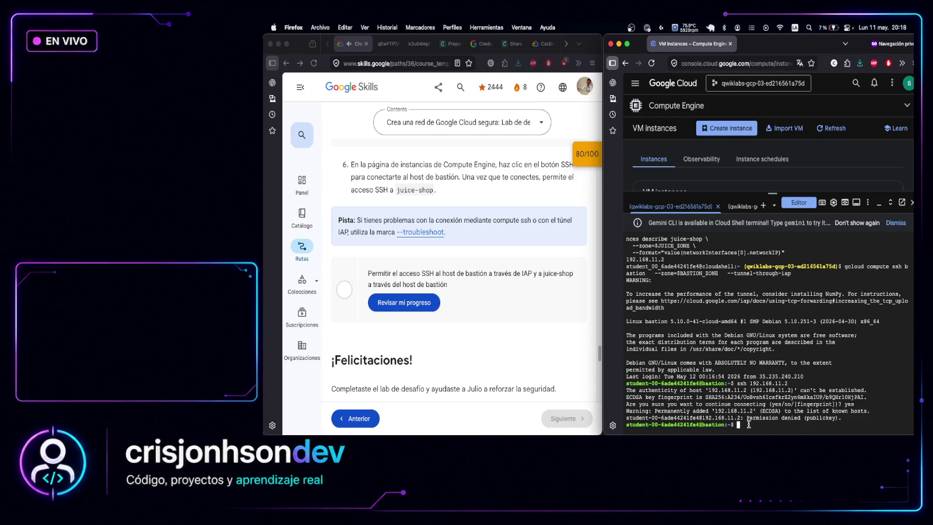
Exit the bastion session and return to the Cloud Shell prompt
{"action": "type", "text": "exit"}
{"action": "key", "text": "Return"}
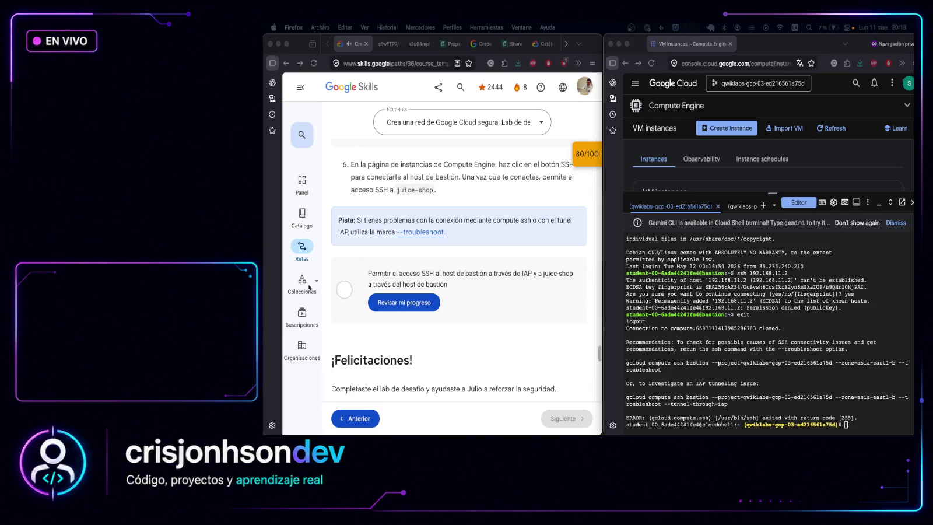
{"action": "left_click", "coordinate": [853, 427]}
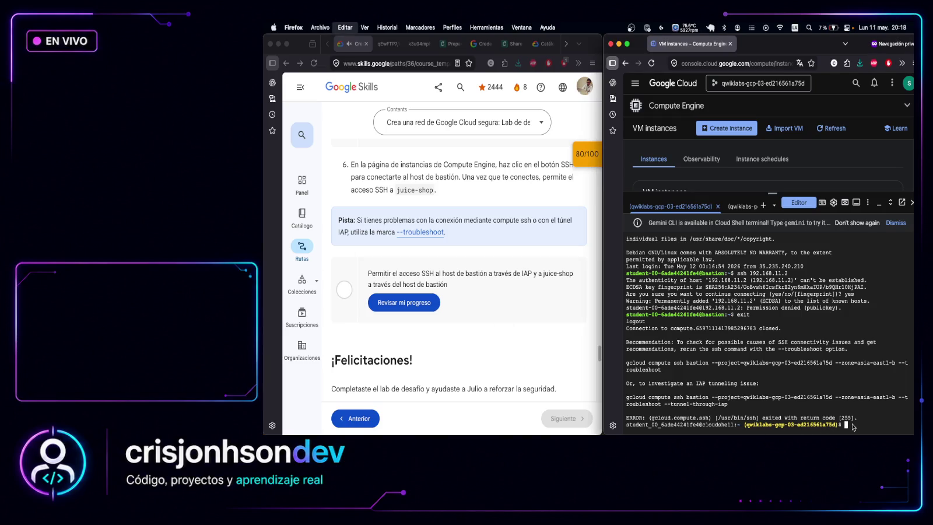
List firewall rules filtered by name~ql-893, copy the output, and run Revisar mi progreso
{"action": "type", "text": "gcloud compute firewall-rules list \\   --filter=\"name~ql-893\""}
{"action": "key", "text": "Return"}
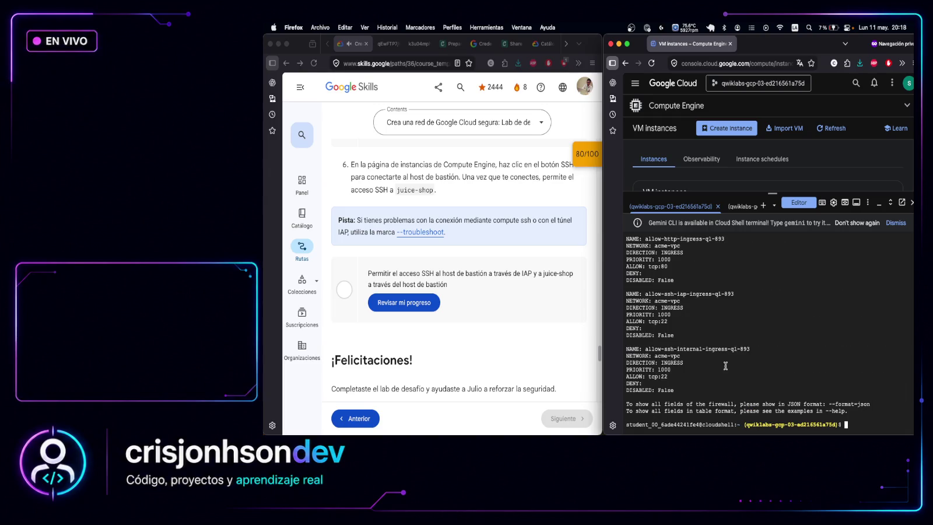
{"action": "scroll", "coordinate": [699, 288], "scroll_direction": "up", "scroll_amount": 2}
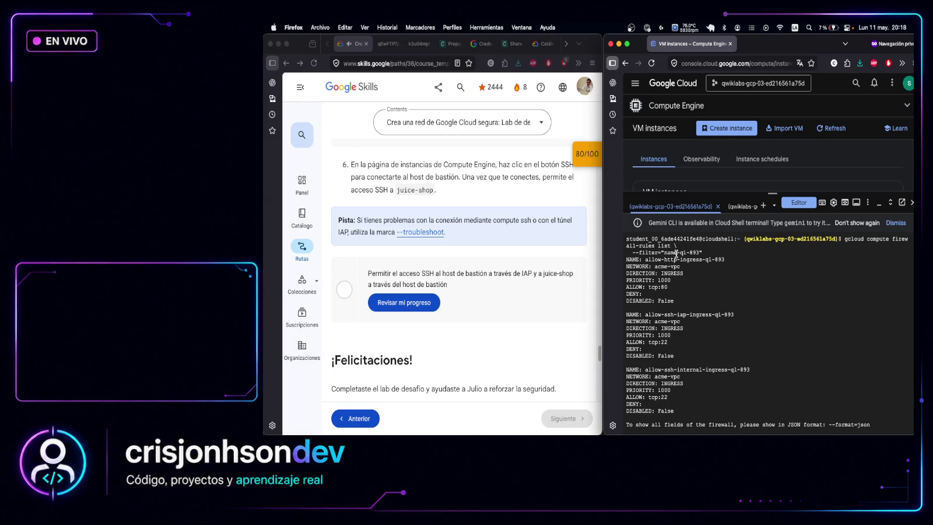
{"action": "mouse_move", "coordinate": [686, 252]}
{"action": "left_mouse_down"}
{"action": "mouse_move", "coordinate": [718, 279]}
{"action": "mouse_move", "coordinate": [729, 322]}
{"action": "mouse_move", "coordinate": [703, 397]}
{"action": "left_mouse_up"}
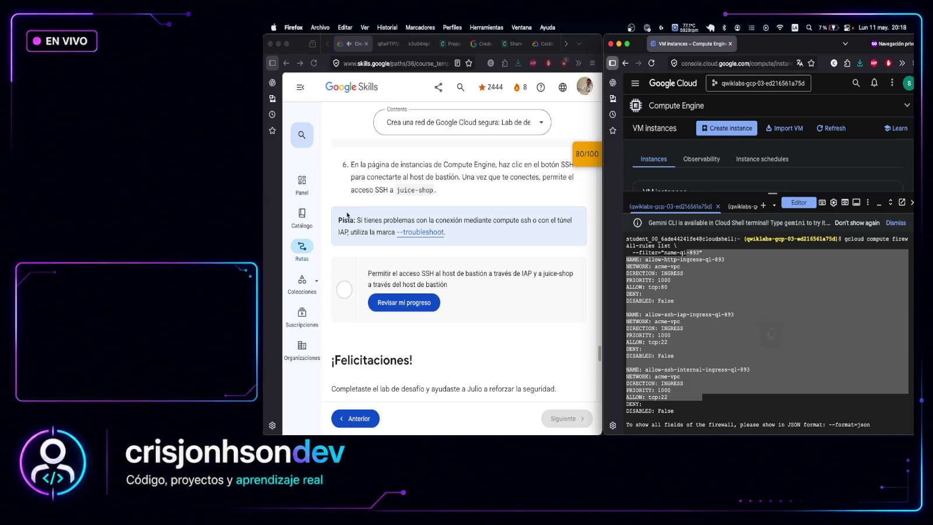
{"action": "left_click", "coordinate": [768, 337]}
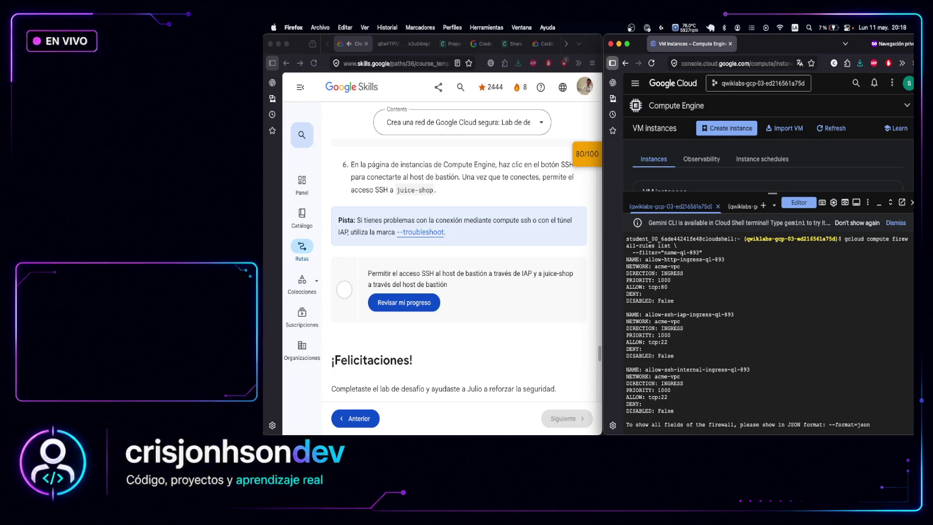
{"action": "left_click", "coordinate": [428, 300]}
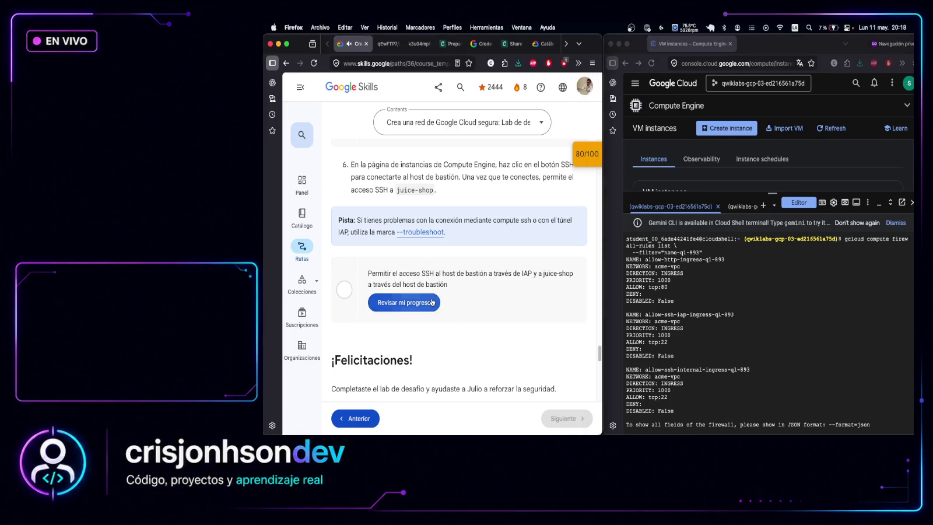